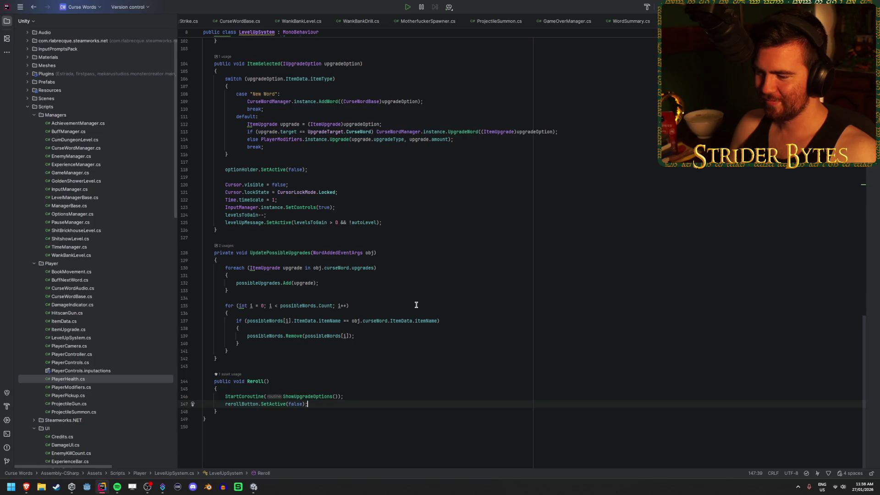
Start a Unity play-test and kill approaching slimes with the SHIT curse word
key(alt+Tab)
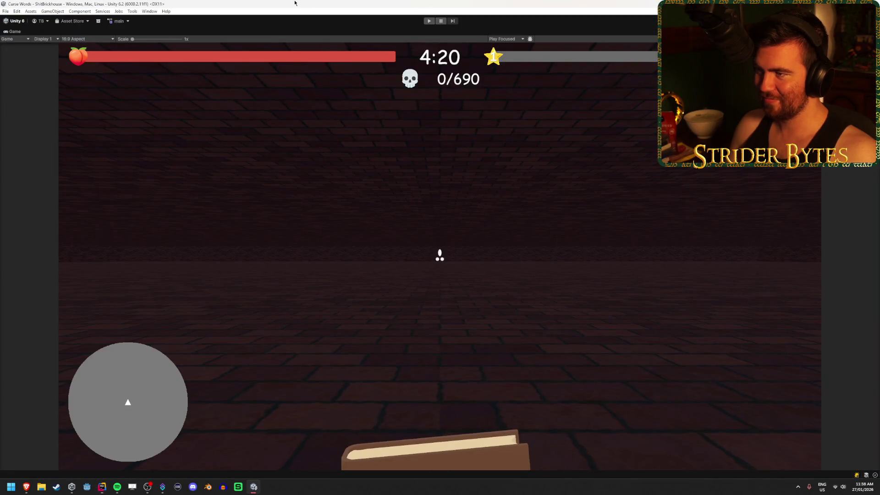
click(431, 21)
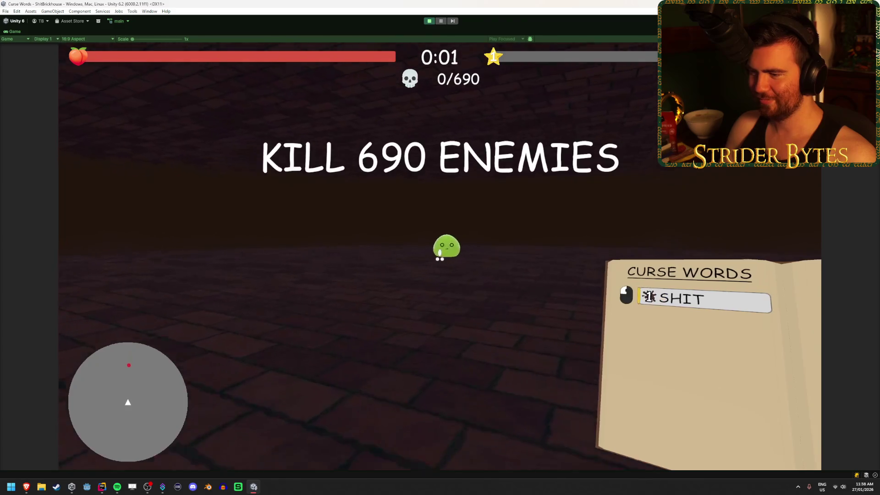
key(w)
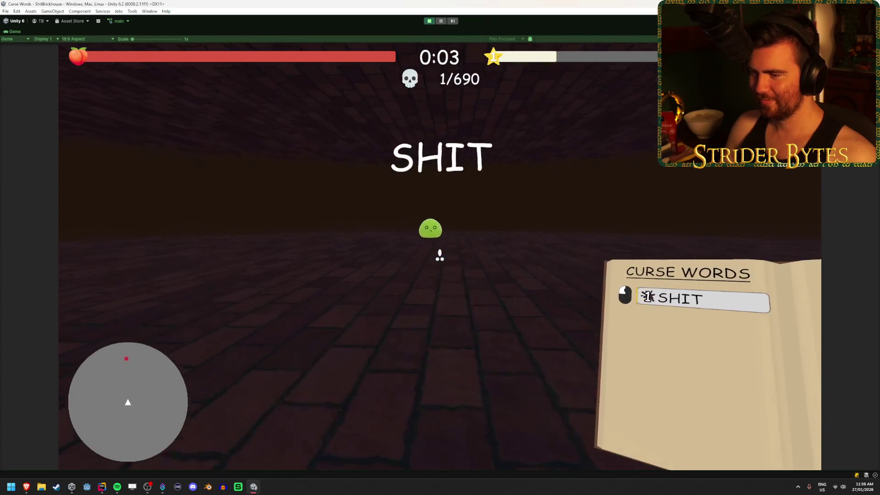
key(w)
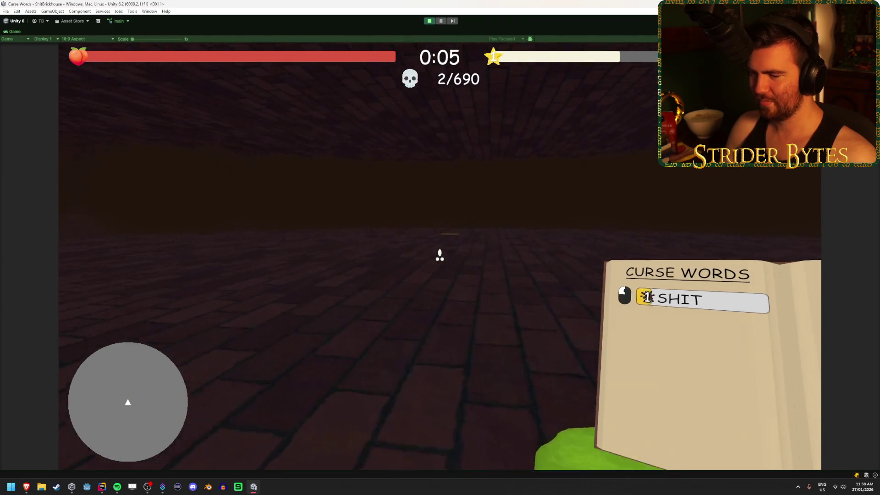
key(w)
click(439, 255)
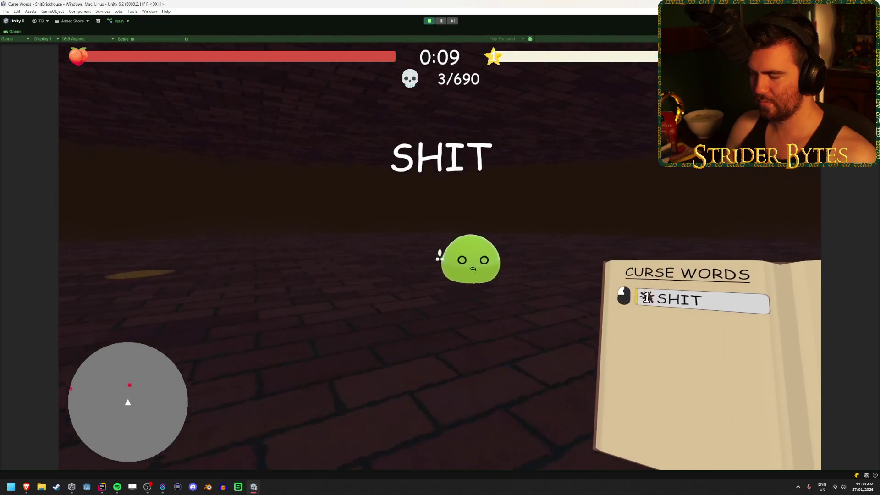
key(w)
click(439, 256)
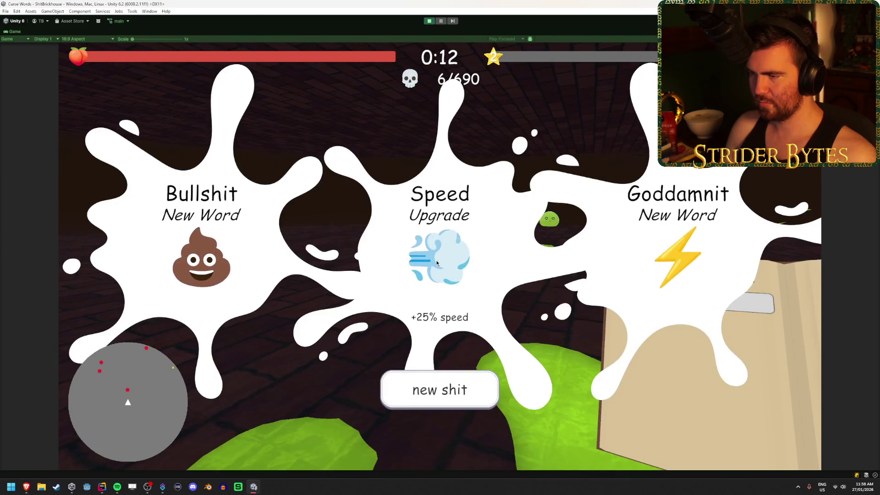
Reroll the level-up choices, take the Fucking word upgrade, and stop play mode
click(453, 399)
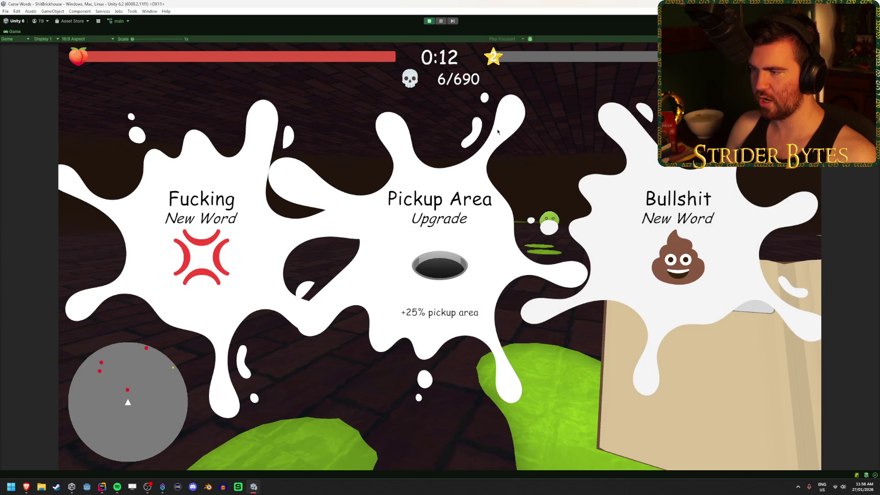
click(168, 270)
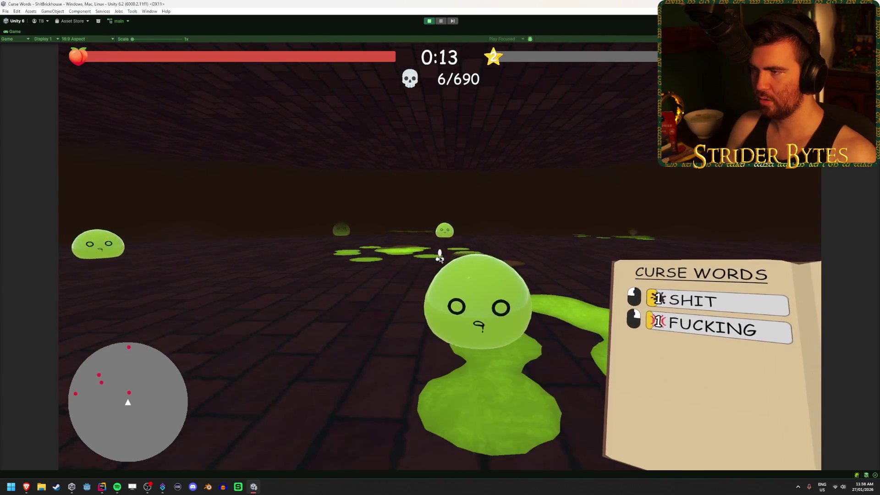
click(429, 21)
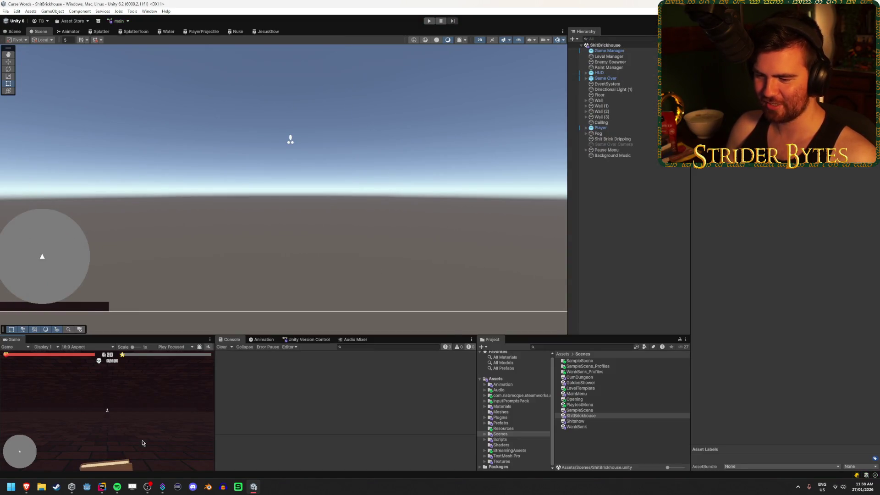
click(102, 487)
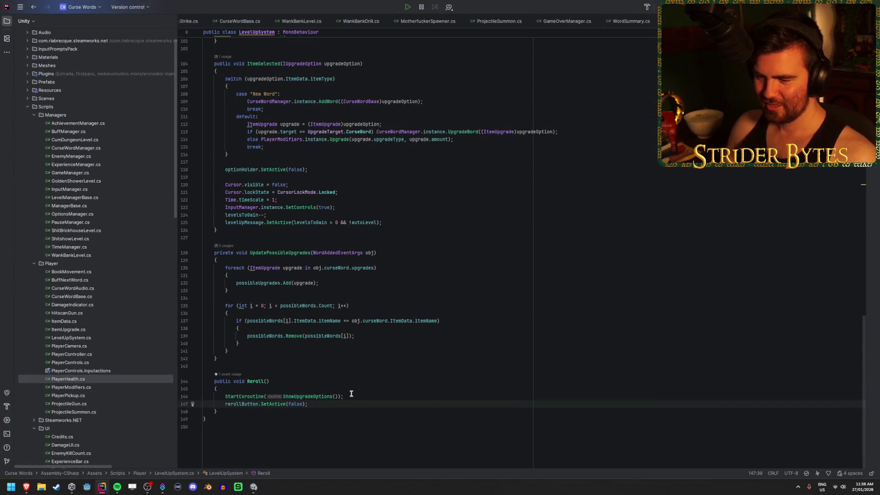
Review ShowUpgradeOptions and ItemSelected in LevelUpSystem.cs, including the levelsToGain line, without changes
scroll(354, 399, up, 8)
scroll(475, 313, down, 2)
scroll(475, 314, down, 4)
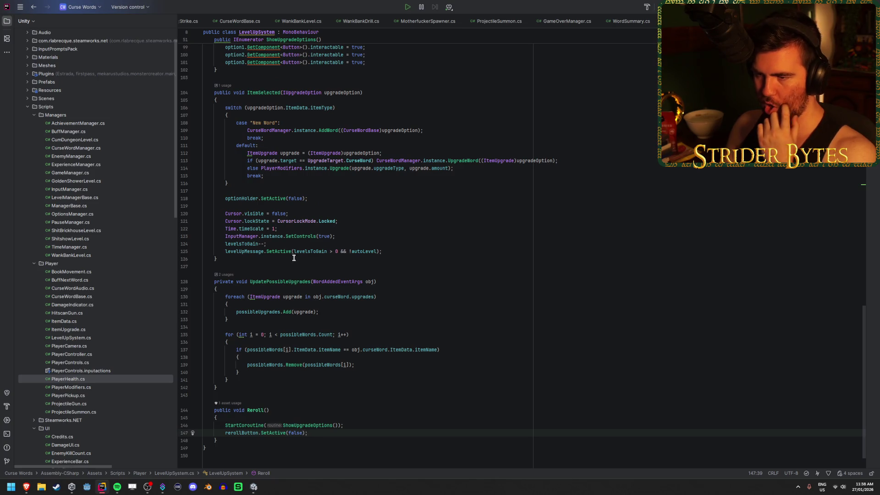
click(292, 229)
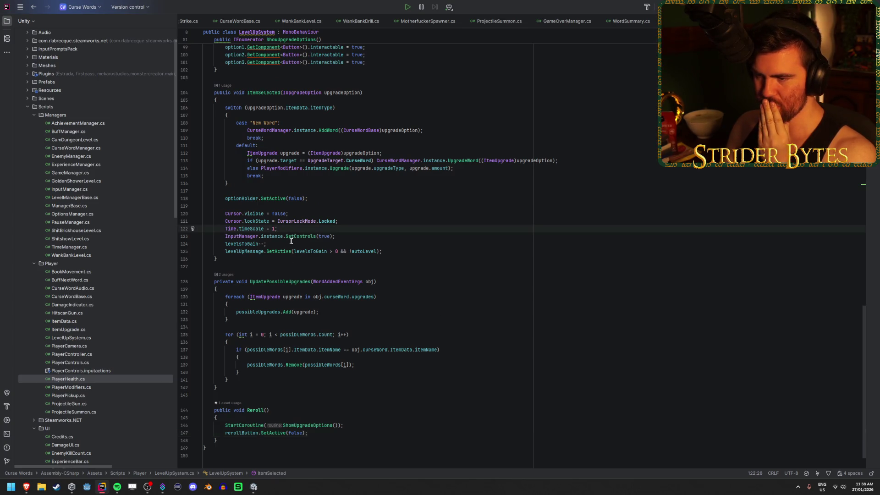
click(290, 244)
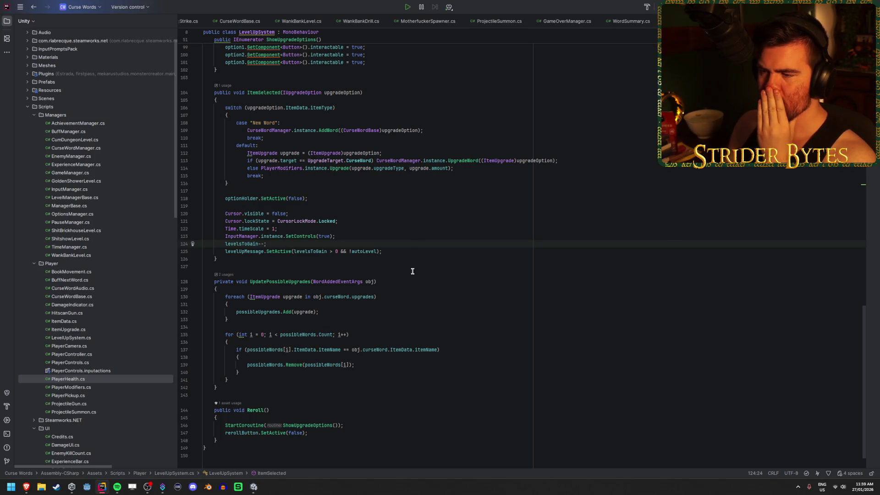
scroll(363, 250, up, 1)
scroll(364, 251, up, 3)
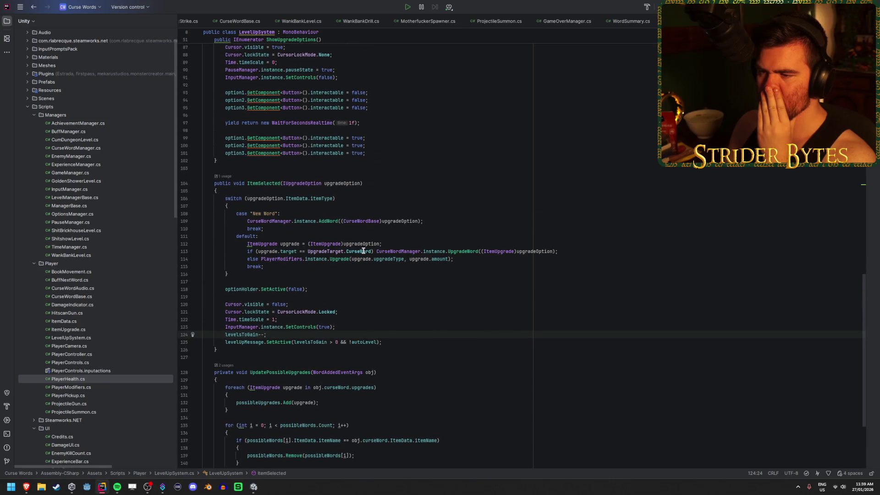
scroll(363, 251, up, 10)
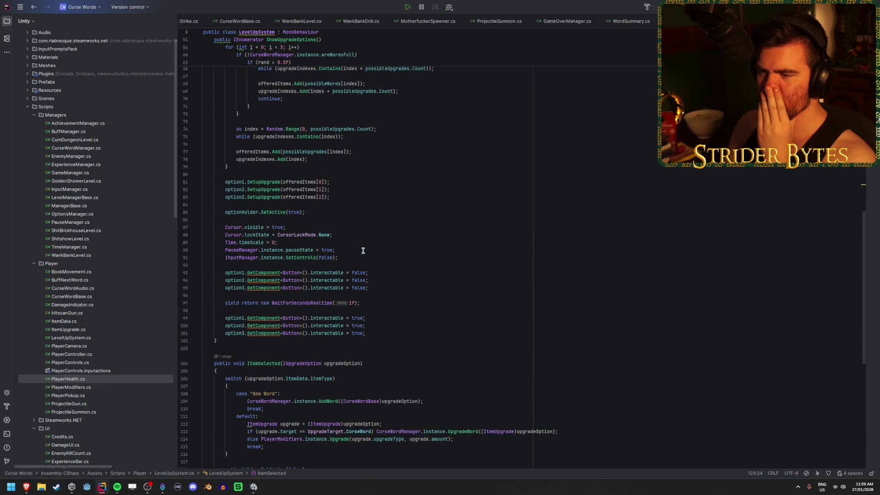
scroll(363, 250, up, 1)
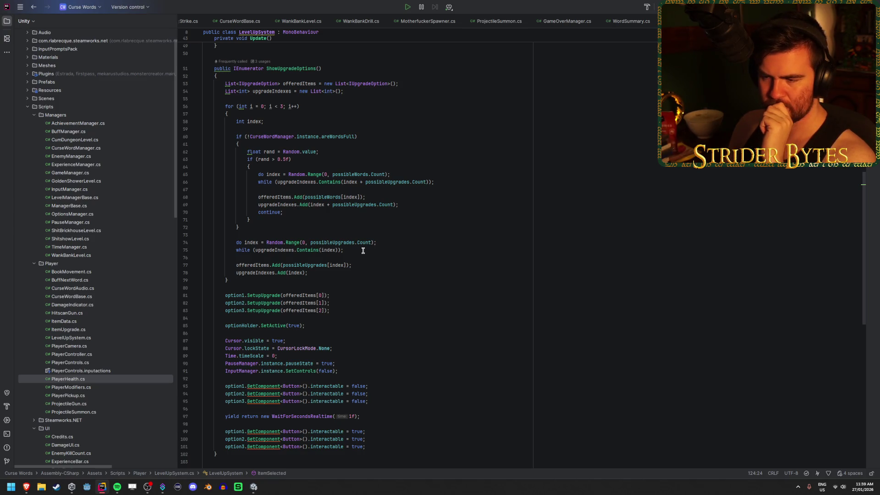
scroll(363, 251, down, 2)
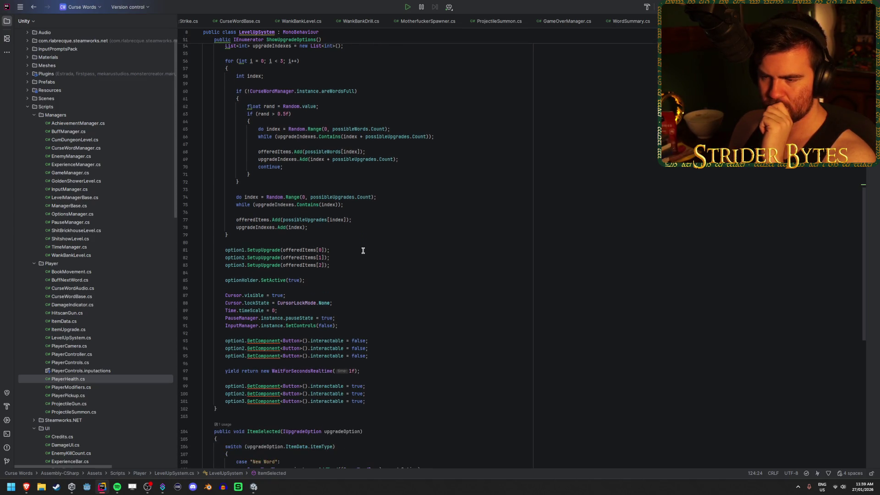
scroll(363, 251, down, 1)
scroll(255, 246, up, 15)
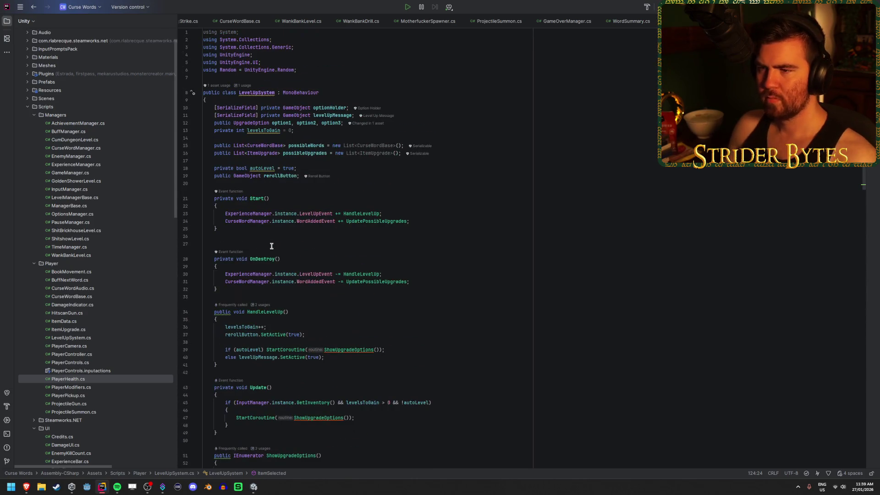
Jump to the UpgradeOption class and check its scale-up tween and ItemSelected's new-word line
ctrl+click(252, 124)
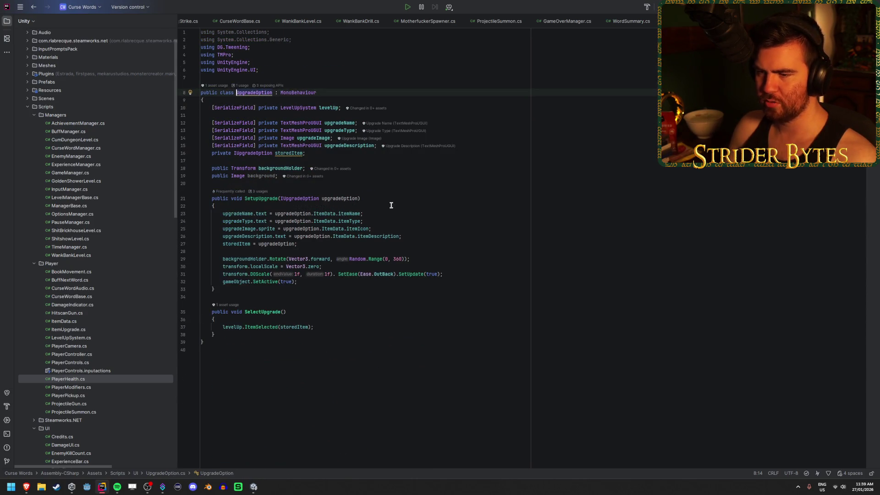
click(458, 273)
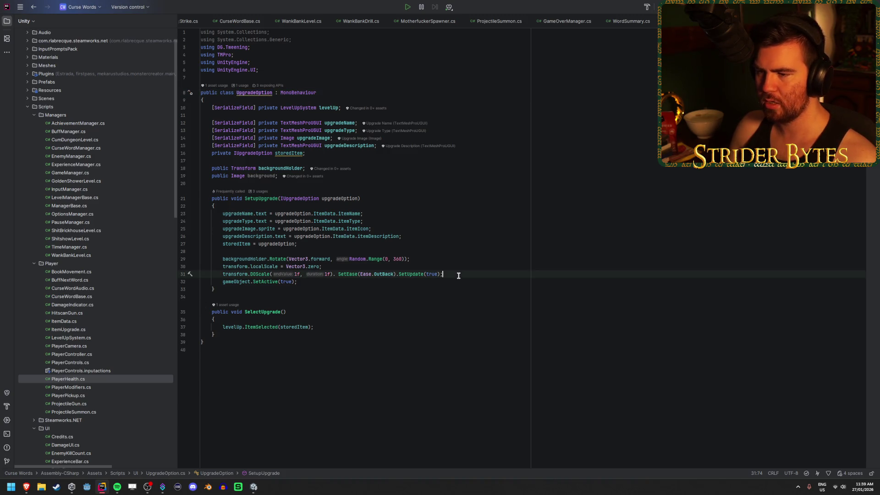
ctrl+click(254, 327)
click(436, 214)
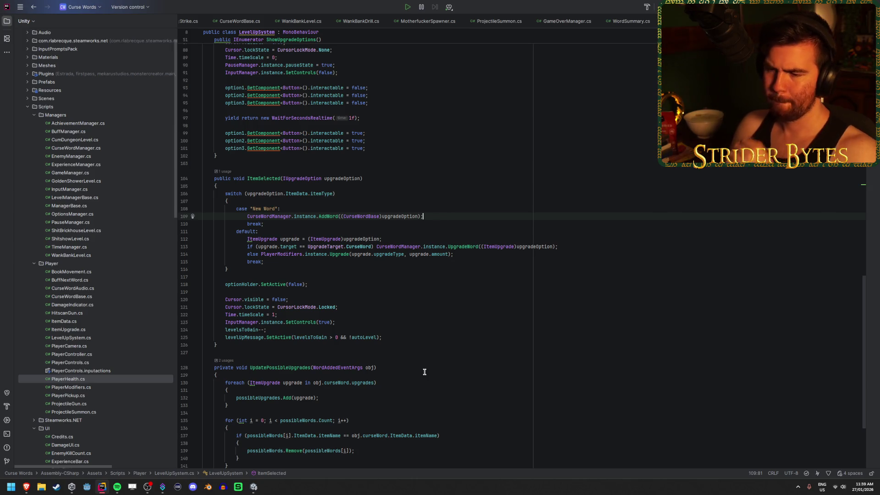
scroll(428, 364, up, 10)
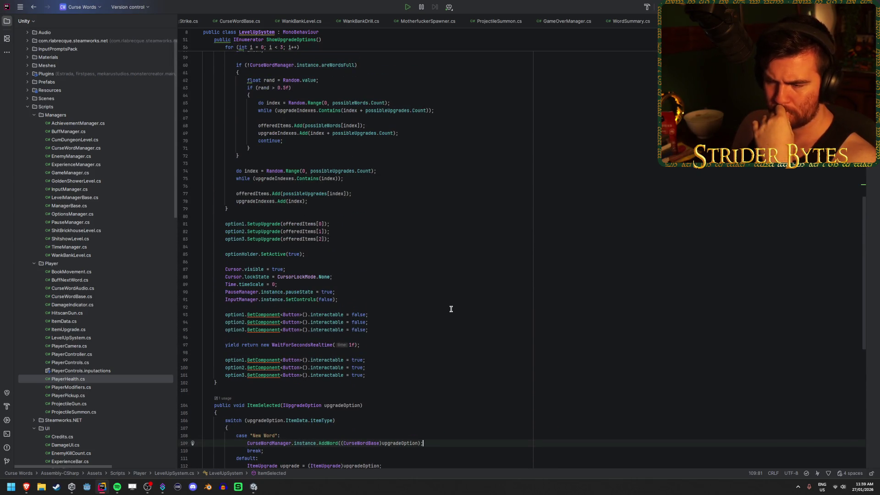
scroll(451, 304, up, 15)
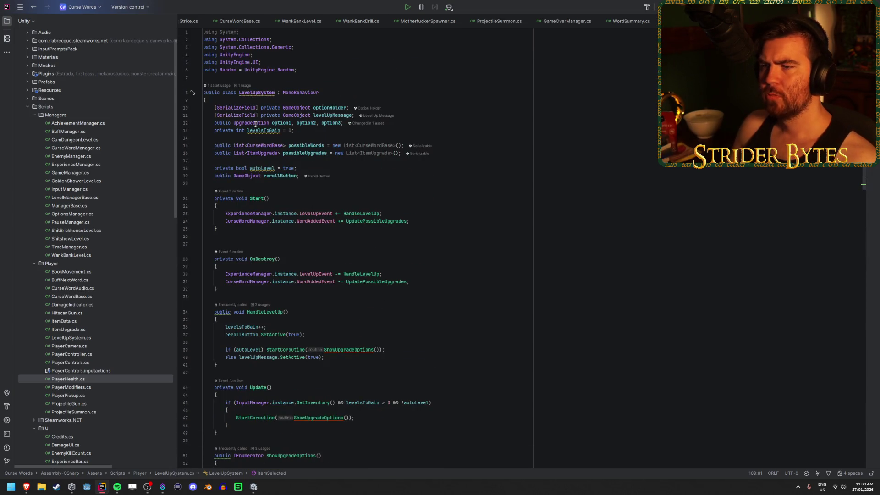
Inspect SetupUpgrade's localScale reset to Vector3.zero, then navigate back to LevelUpSystem.cs
ctrl+click(256, 124)
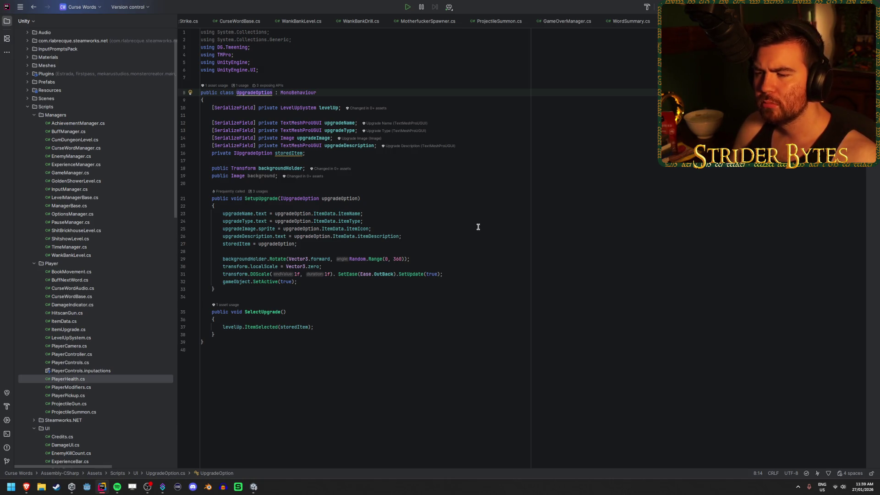
click(264, 265)
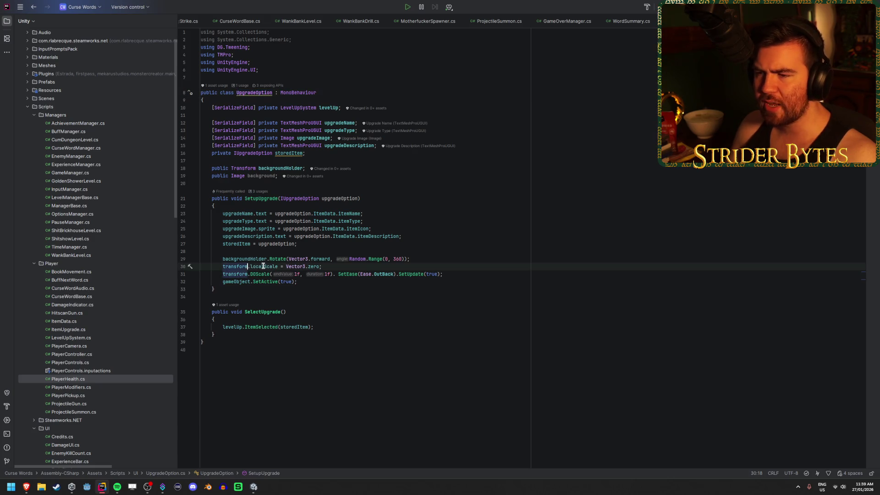
click(314, 266)
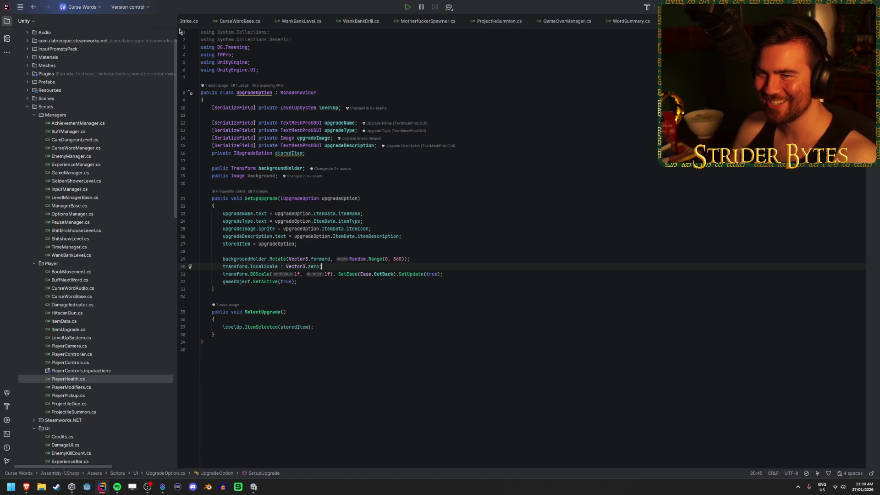
click(32, 7)
click(32, 8)
Read through ShowUpgradeOptions and locate its SetupUpgrade call
scroll(393, 258, down, 3)
scroll(393, 279, down, 14)
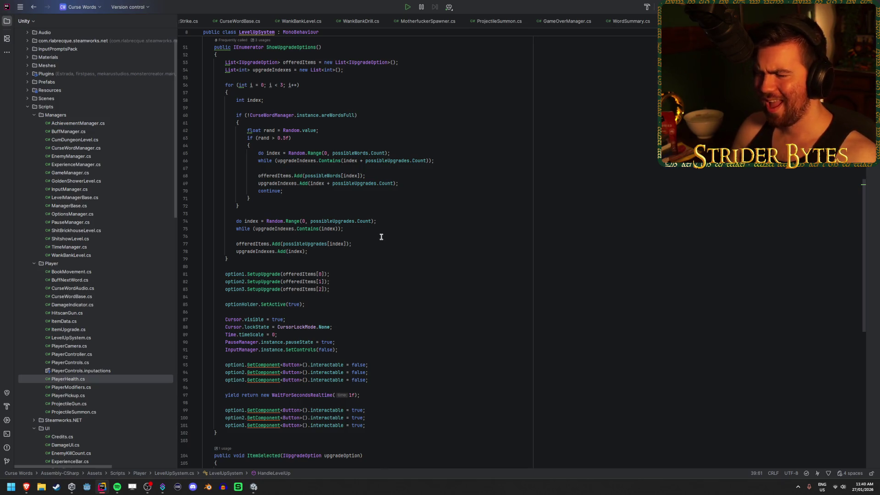
scroll(381, 237, down, 10)
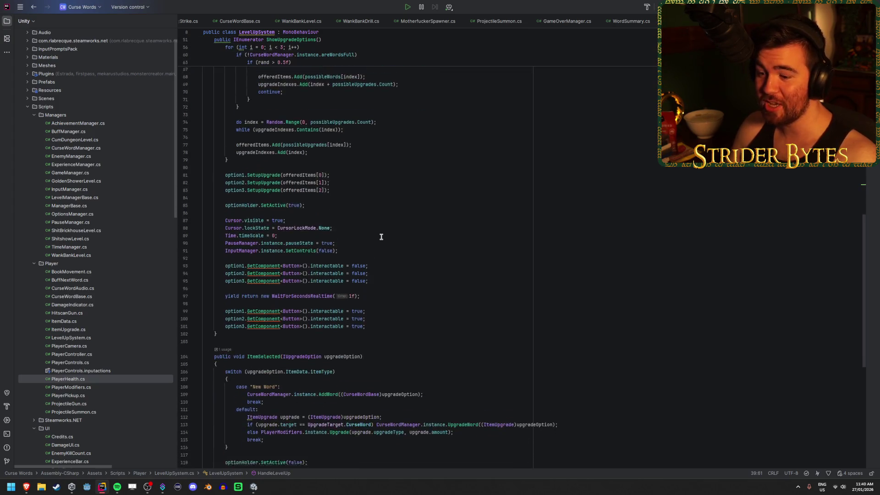
scroll(381, 236, down, 6)
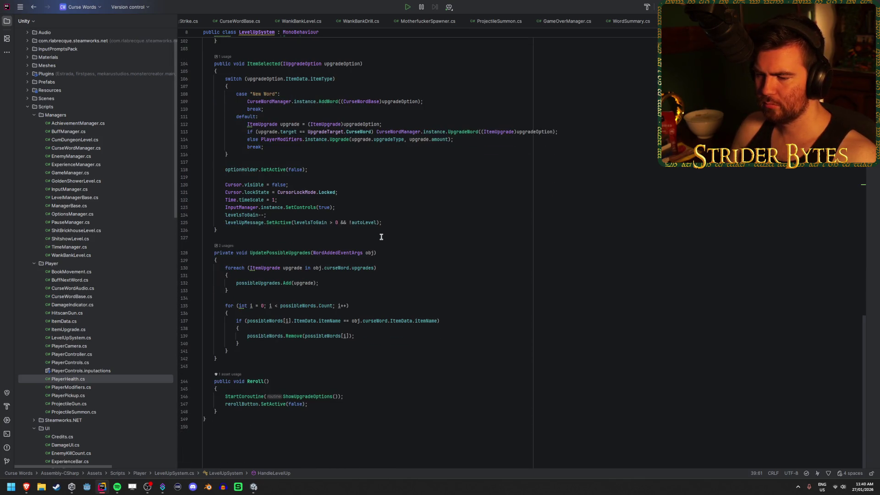
scroll(381, 236, up, 5)
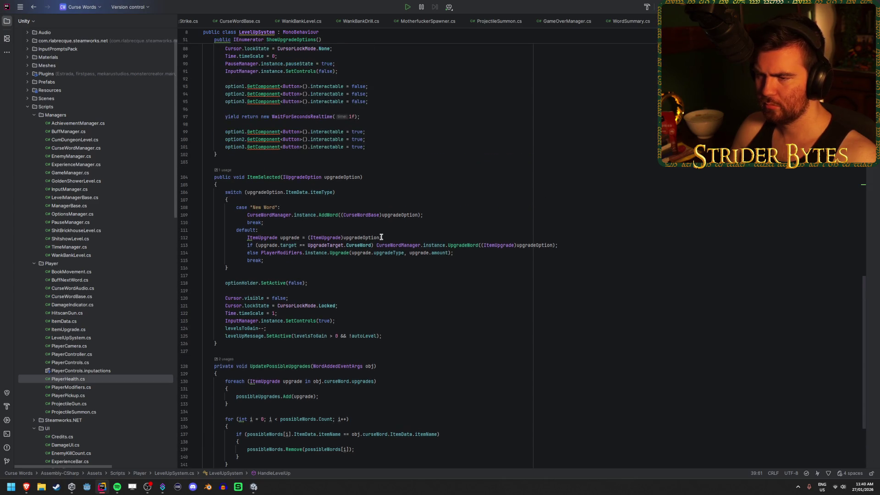
scroll(381, 237, up, 10)
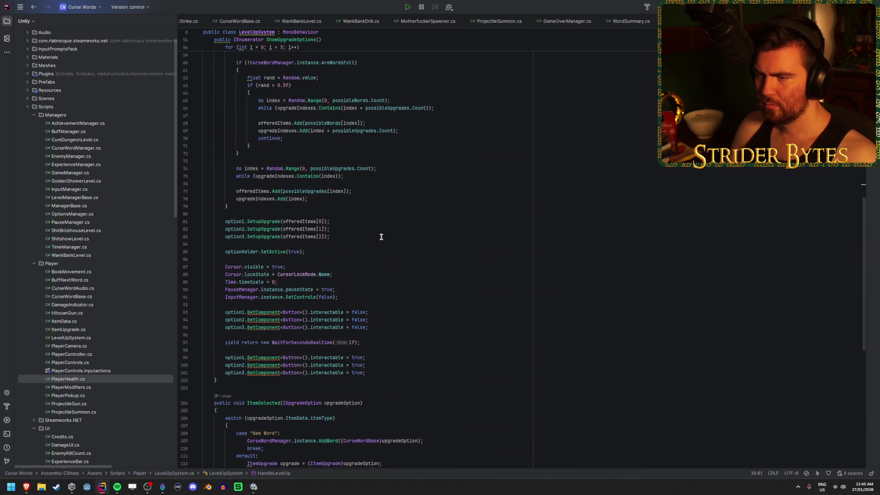
click(256, 222)
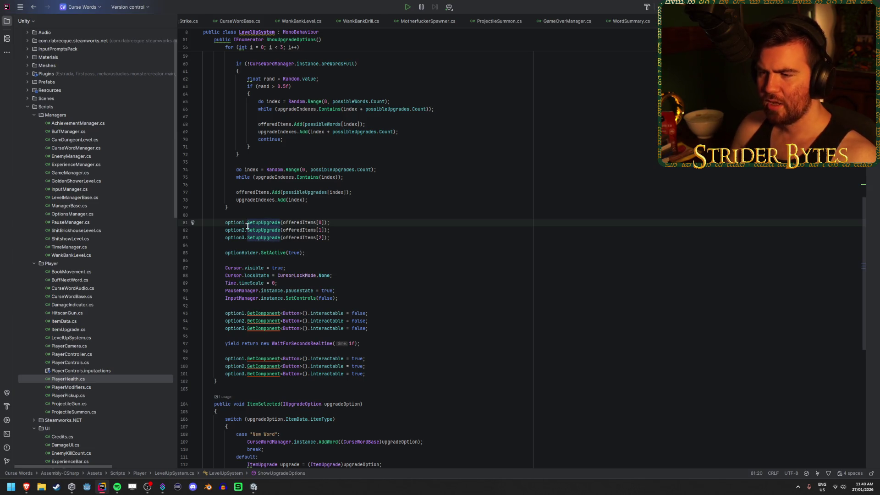
mouse_move(258, 227)
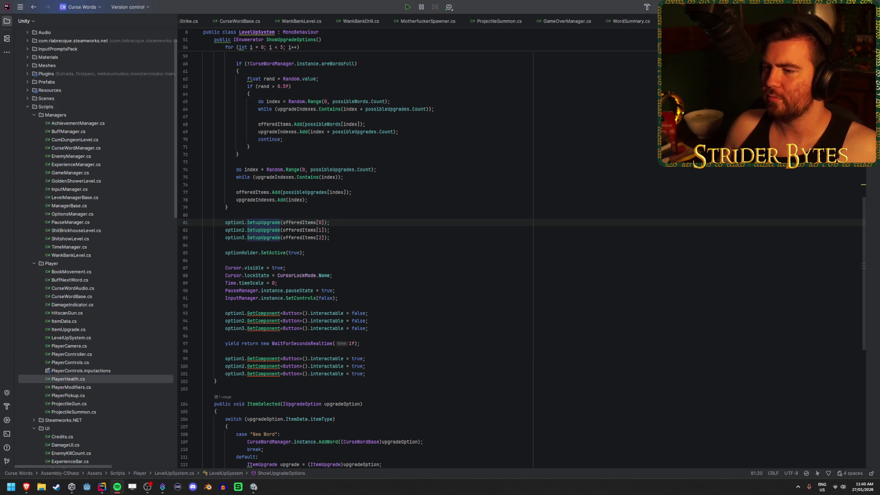
Compare the option1, option2 and option3 SetupUpgrade calls, settling on option2
click(340, 222)
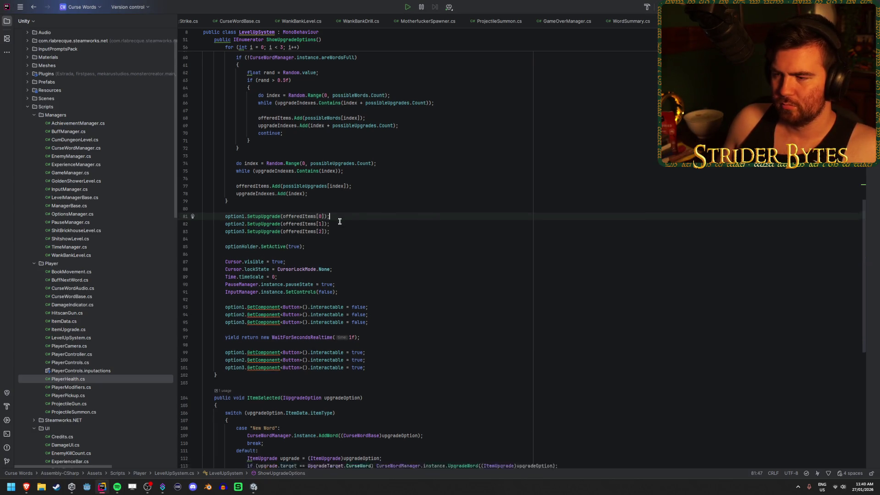
click(340, 230)
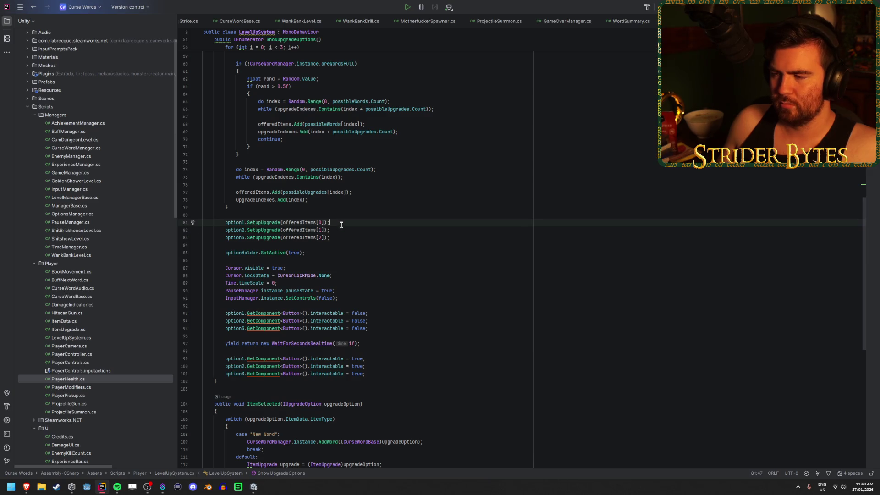
scroll(341, 225, down, 6)
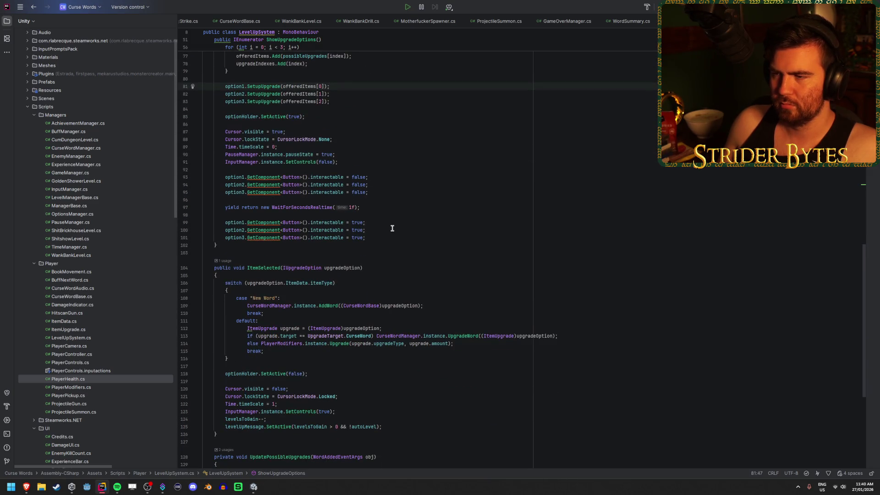
scroll(393, 229, down, 8)
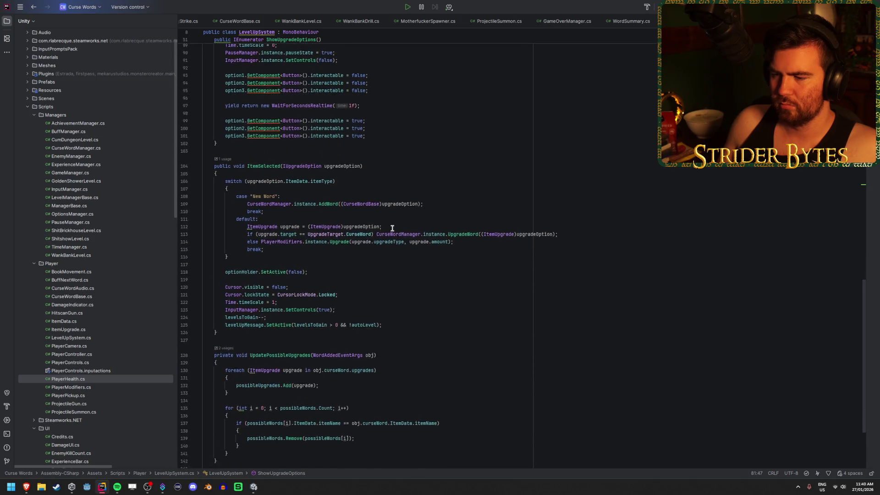
scroll(393, 228, up, 1)
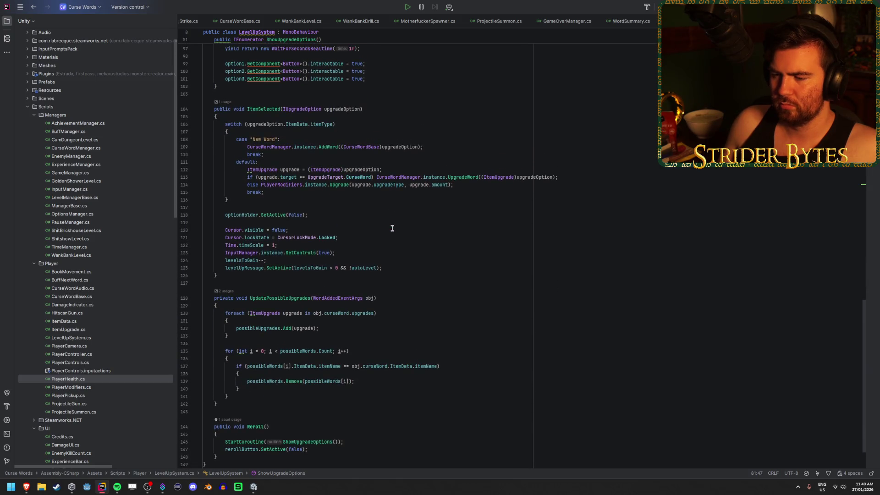
scroll(392, 228, up, 2)
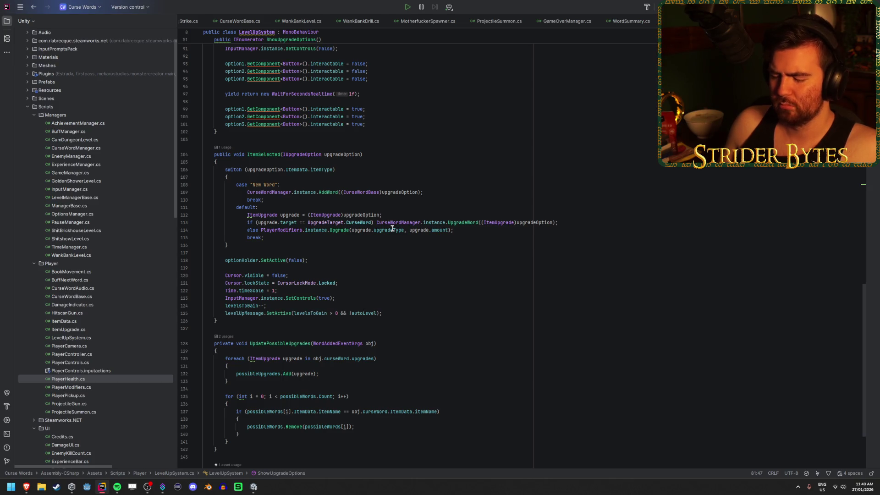
scroll(392, 228, up, 4)
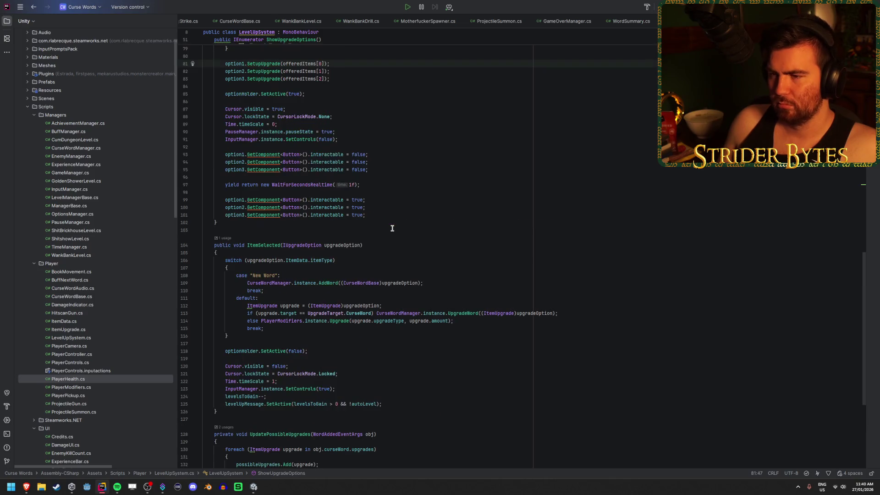
scroll(392, 228, up, 14)
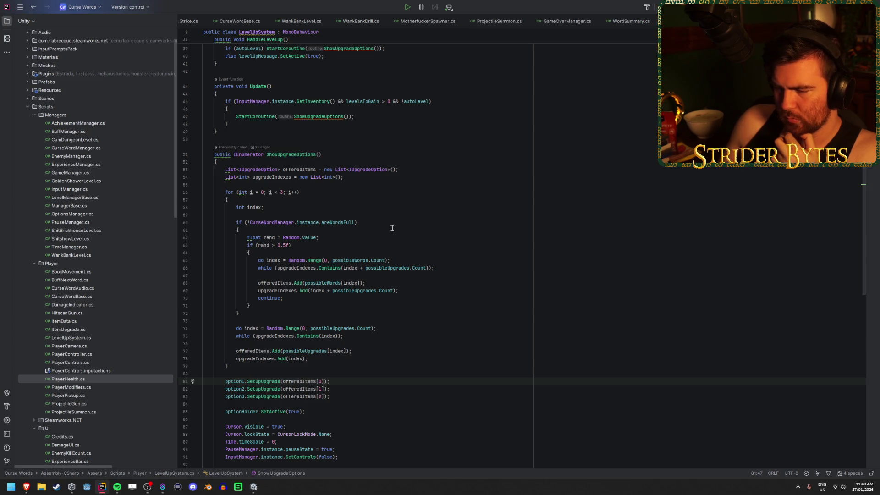
scroll(392, 228, down, 8)
click(392, 215)
click(392, 207)
click(392, 202)
click(392, 206)
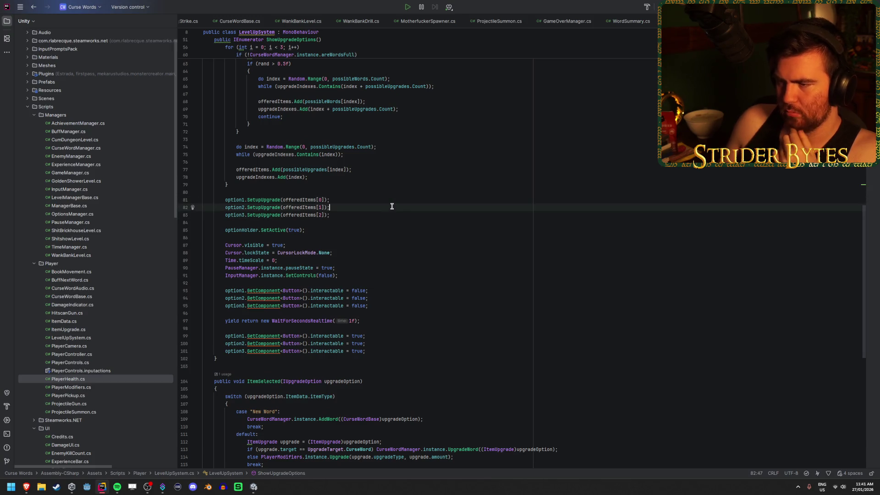
Open UpgradeOption.cs, where SetupUpgrade is defined
scroll(392, 206, down, 2)
scroll(391, 206, down, 6)
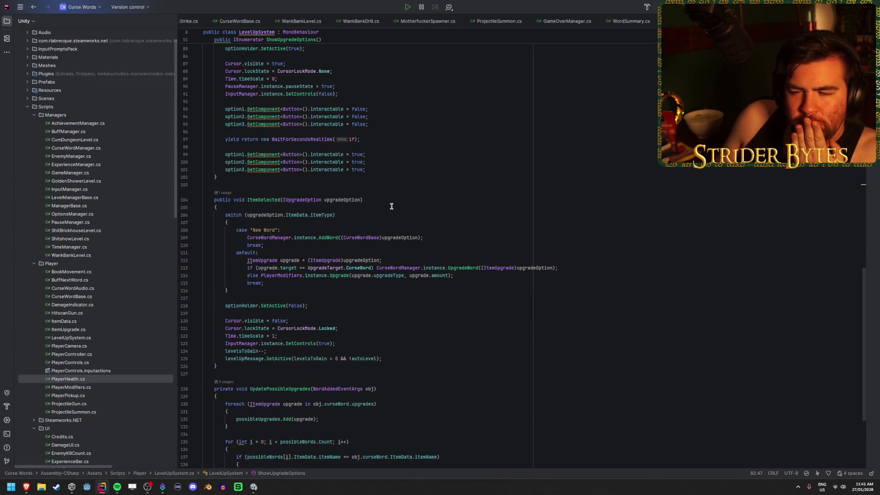
scroll(391, 206, up, 8)
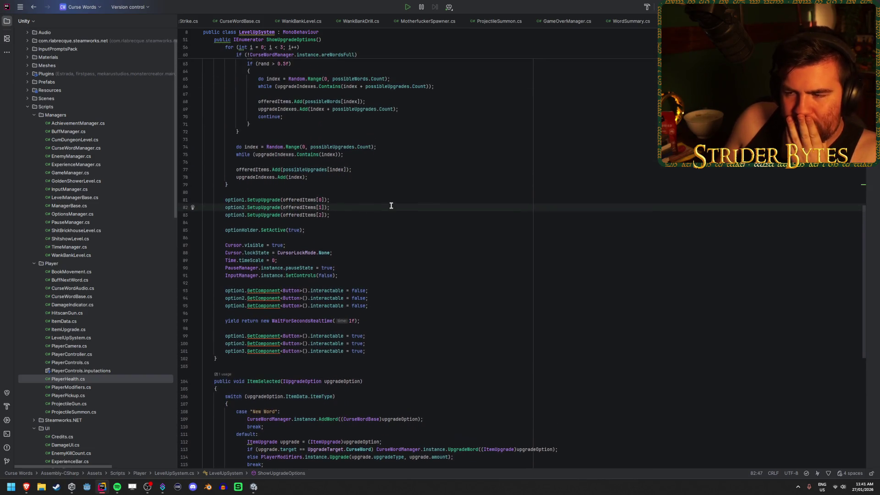
scroll(392, 206, up, 1)
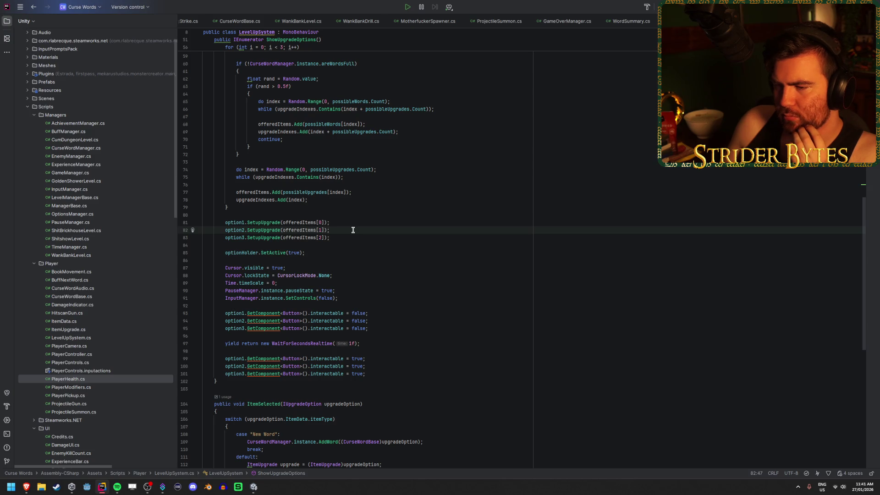
key(ctrl+Tab)
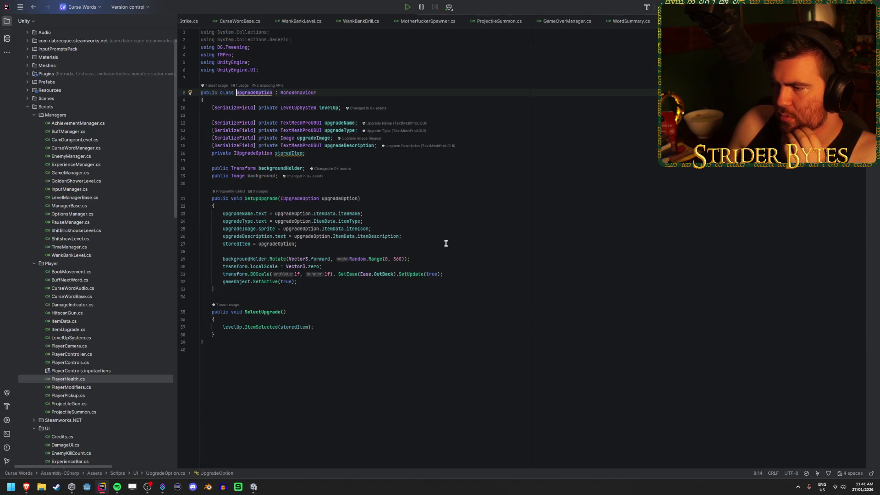
Check SetupUpgrade's DOScale tween and localScale reset lines, then return to Unity
click(467, 276)
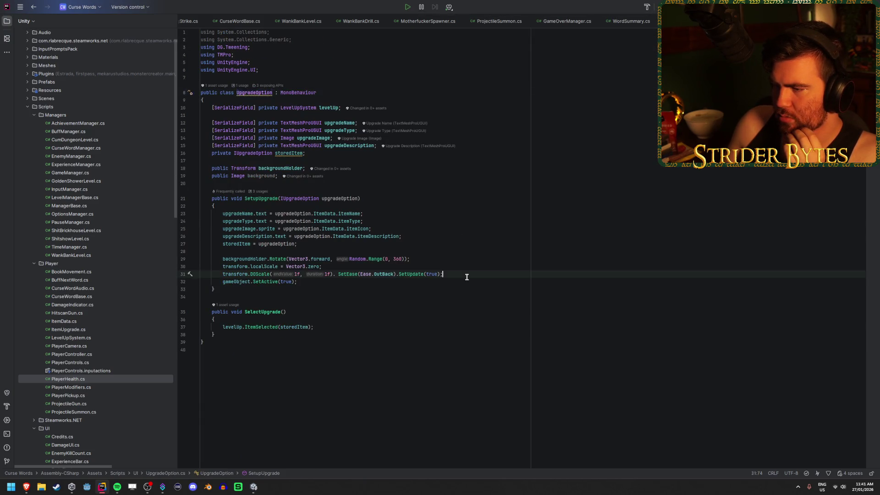
click(258, 266)
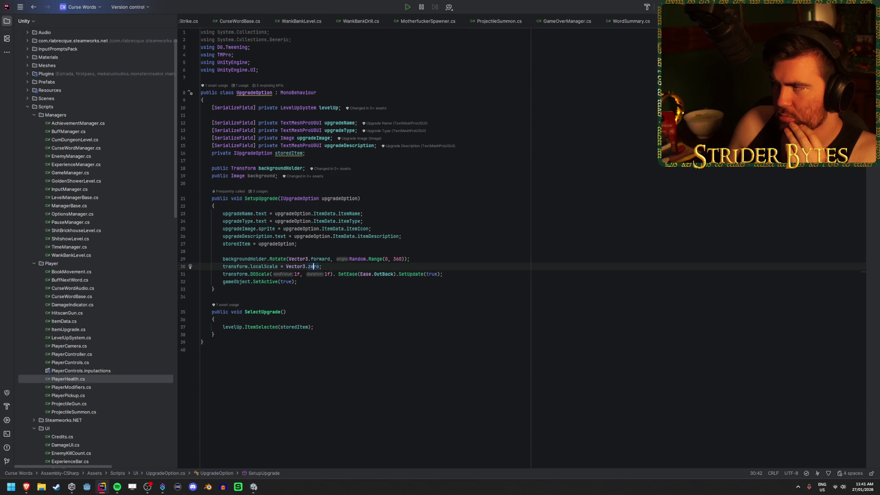
key(alt+Tab)
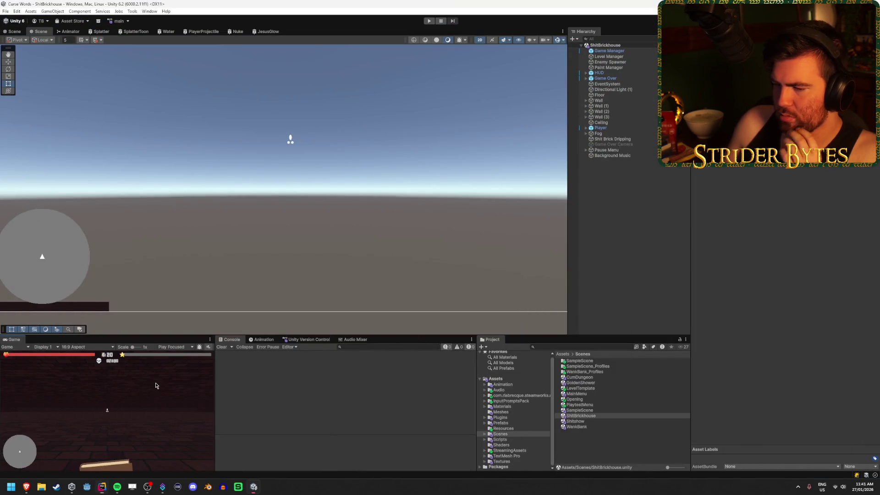
Play-test until level-up, reroll the choices to Shit, Health and Twat, then stop play mode
click(430, 21)
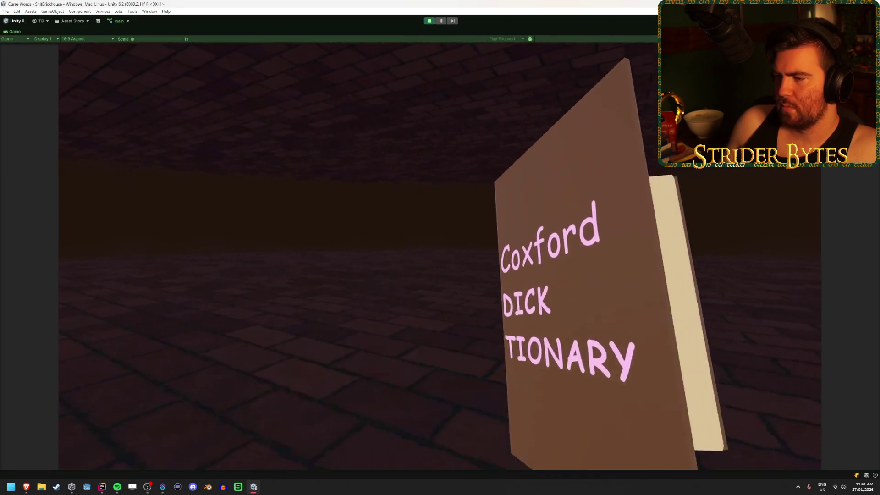
click(440, 253)
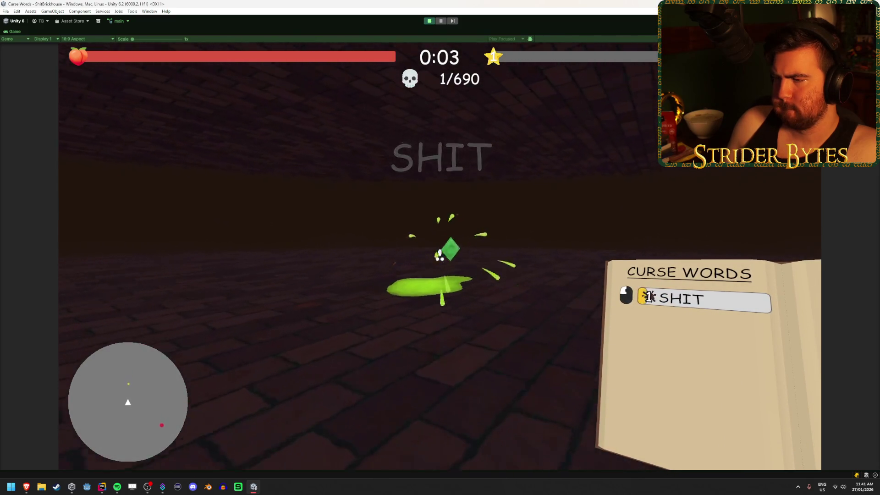
click(439, 255)
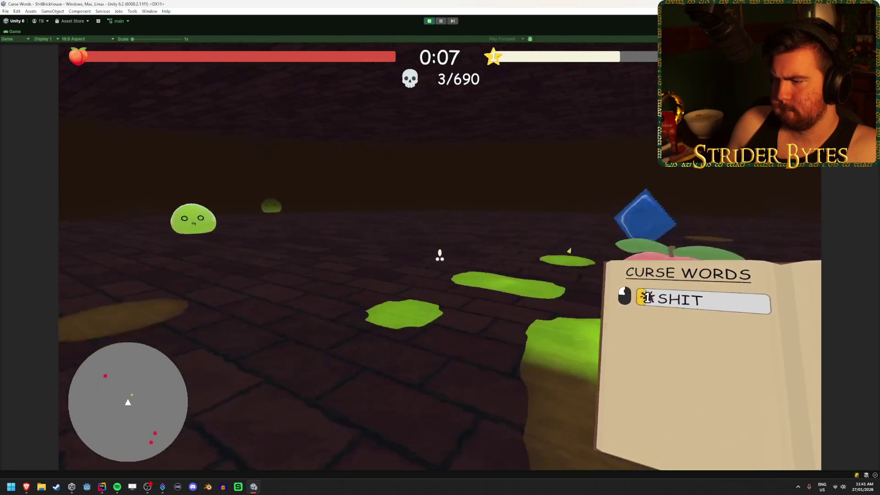
click(440, 253)
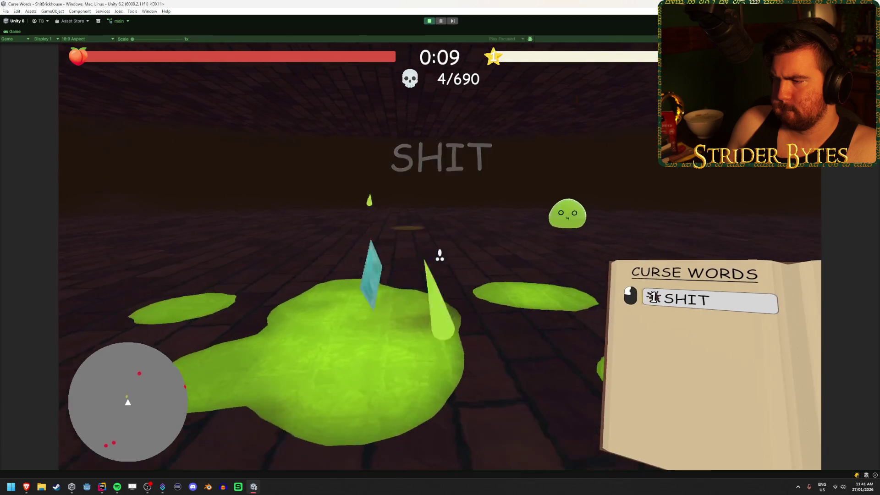
click(439, 253)
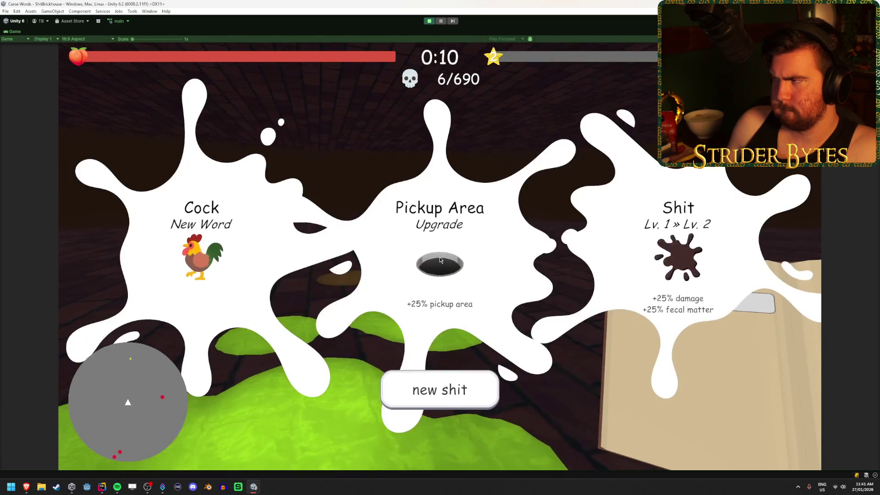
click(466, 392)
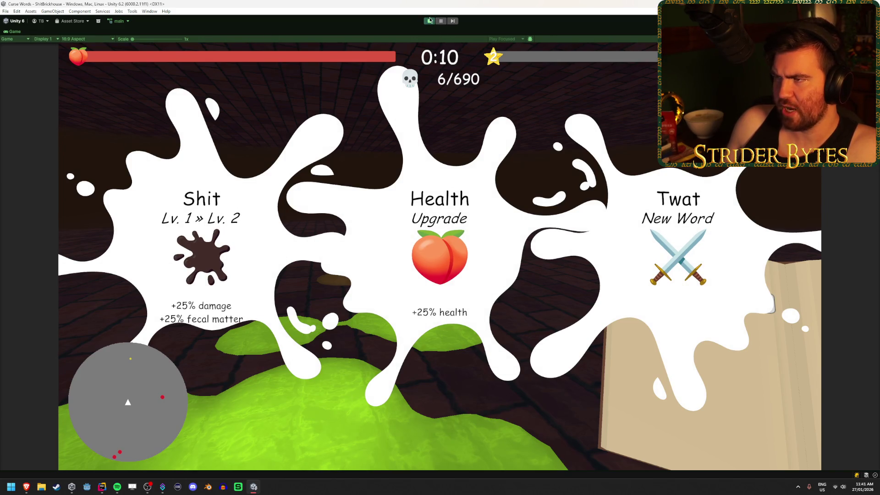
key(ctrl+p)
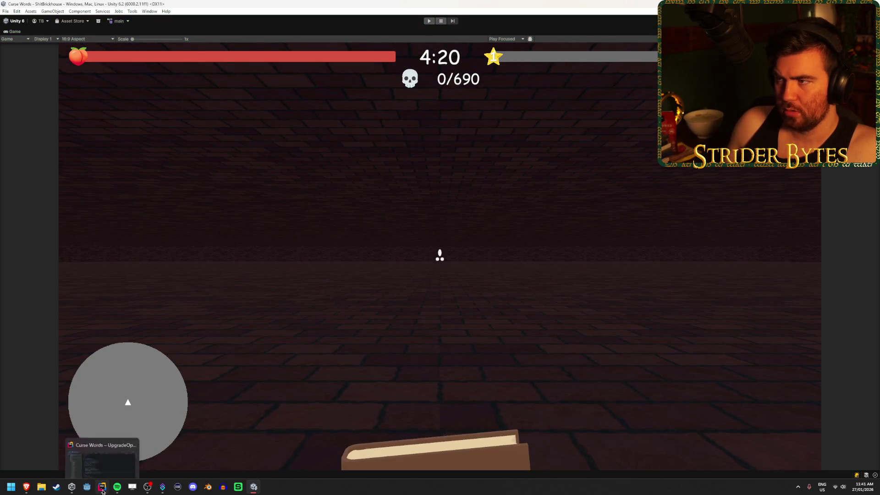
click(108, 488)
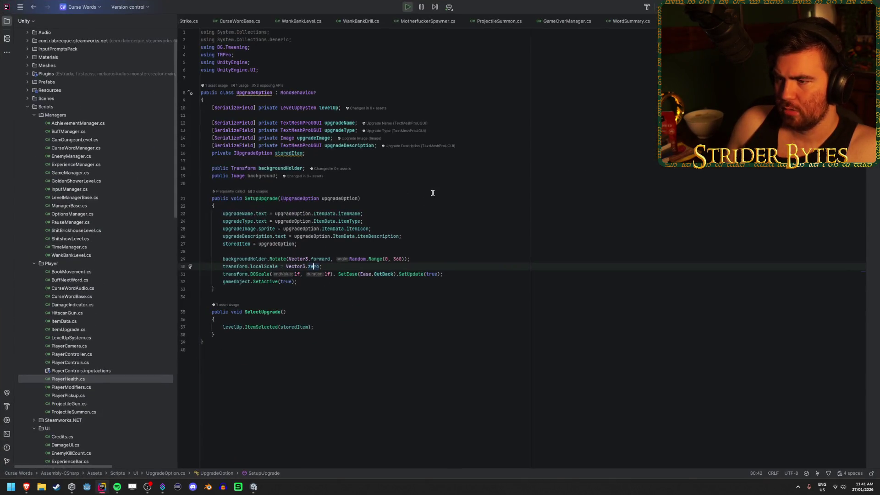
Set a breakpoint on SetupUpgrade's line 30 localScale reset and attach the debugger to Unity Editor
click(445, 257)
key(Down)
double_click(236, 267)
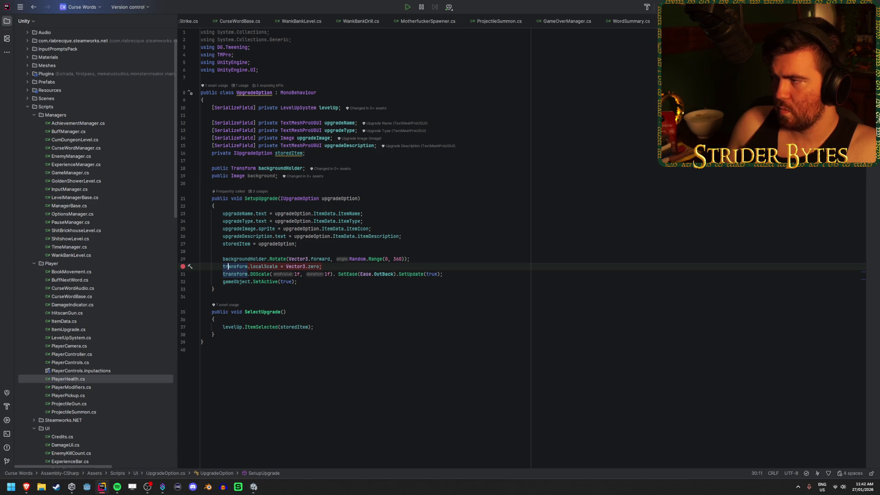
key(shift+F9)
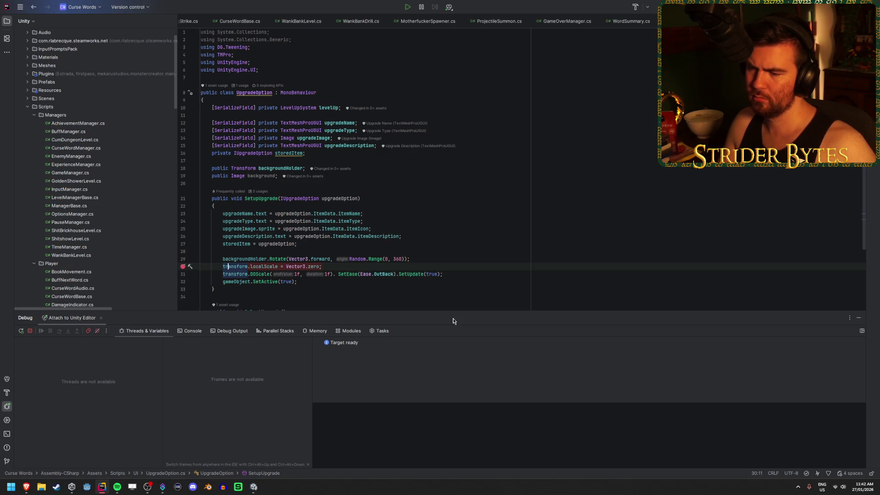
key(alt+Tab)
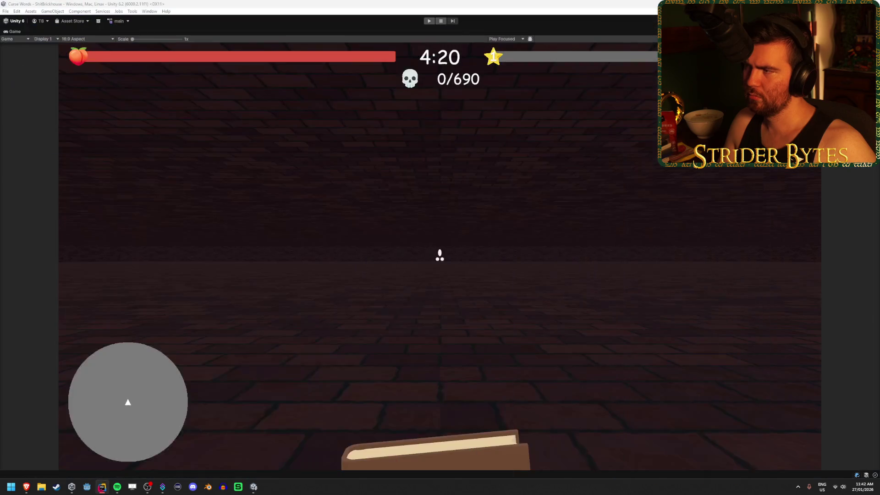
Start a new play-test and kill slimes until the level-up hits the breakpoint
click(431, 21)
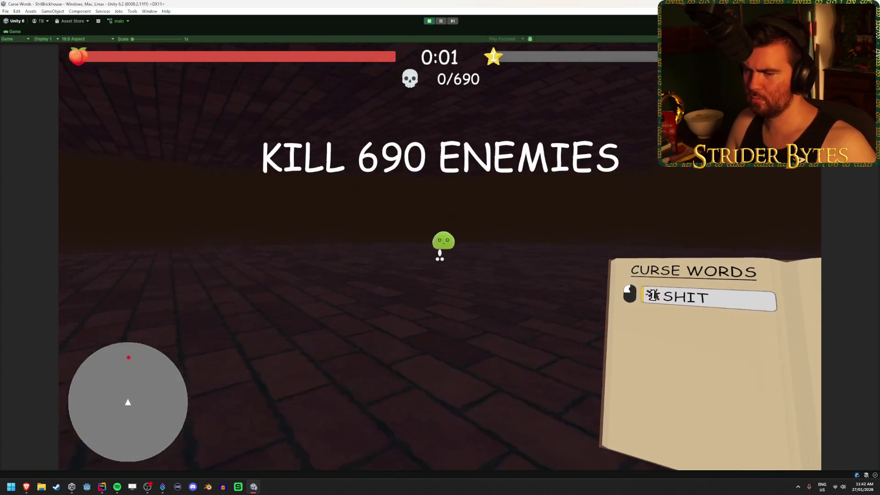
click(439, 255)
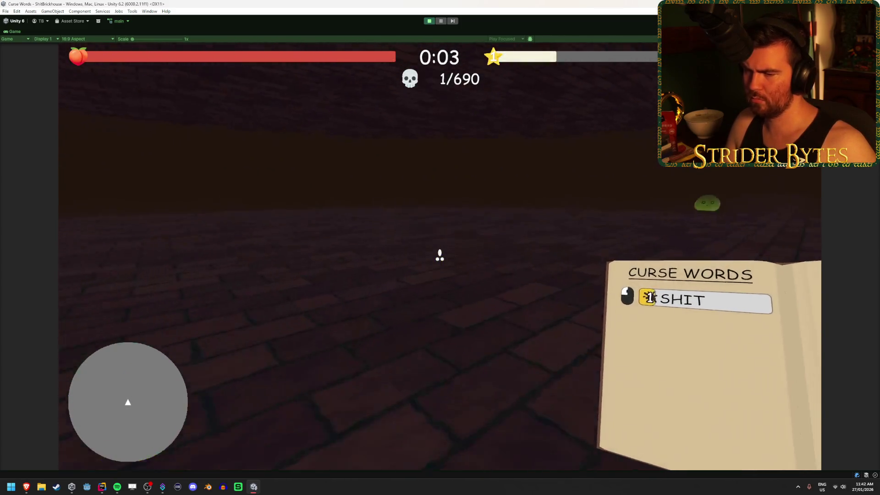
click(440, 255)
click(440, 255)
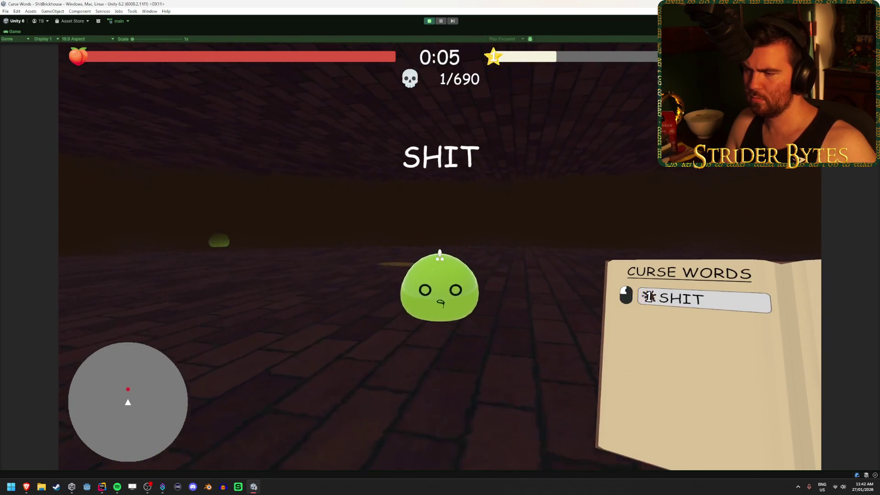
click(440, 255)
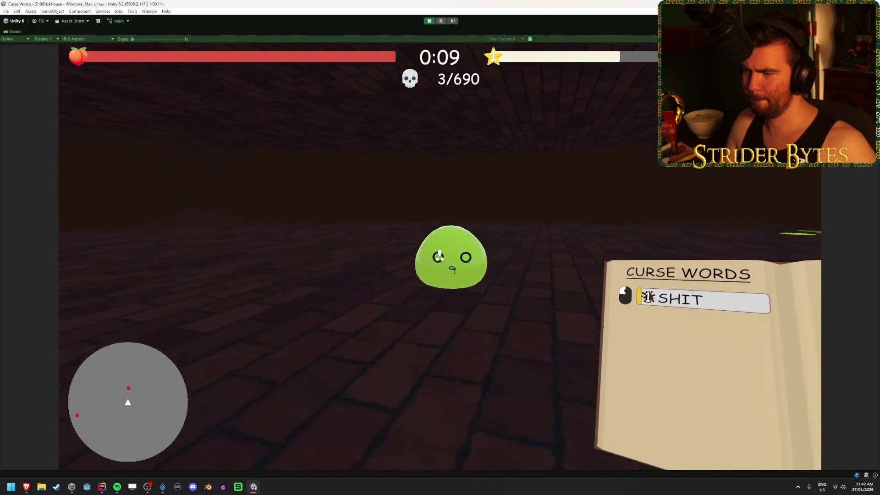
click(439, 255)
click(439, 255)
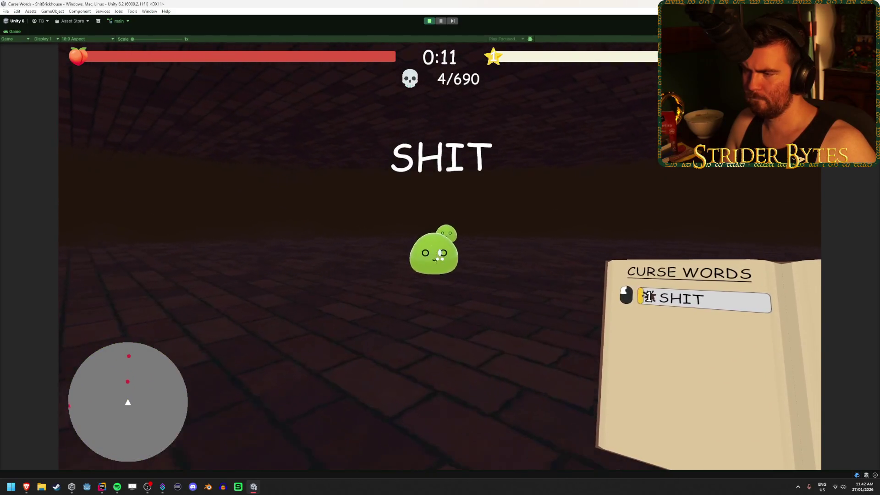
click(439, 255)
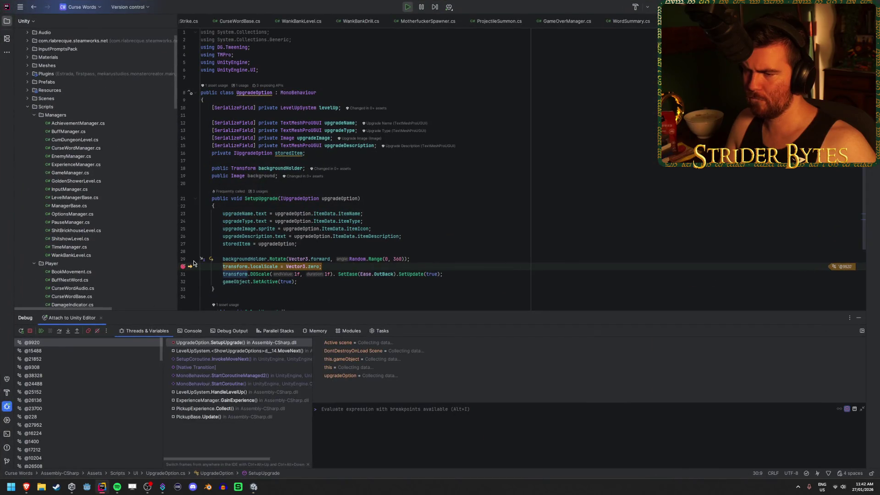
Inspect variable values at the breakpoint, resume execution, and reroll the upgrade cards
mouse_move(310, 268)
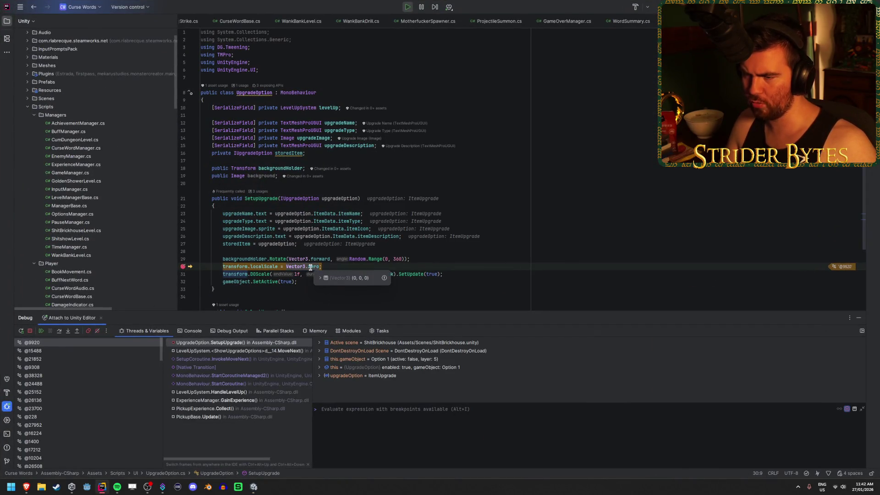
mouse_move(267, 267)
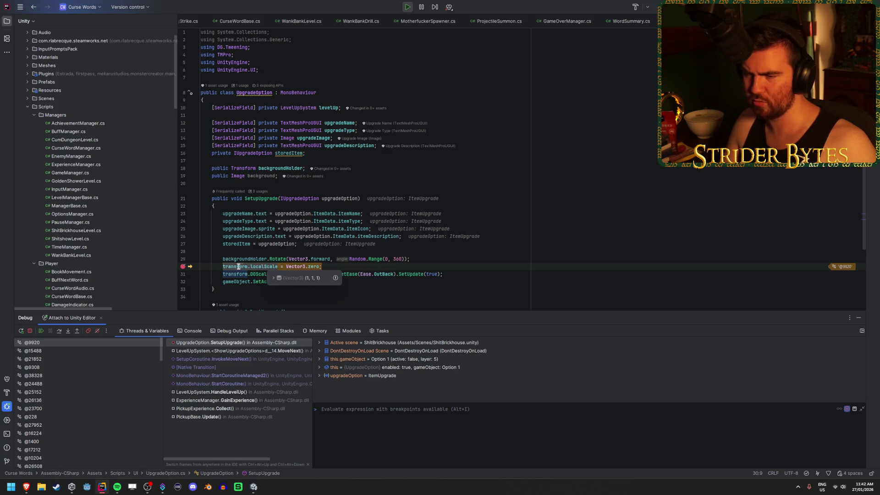
mouse_move(238, 266)
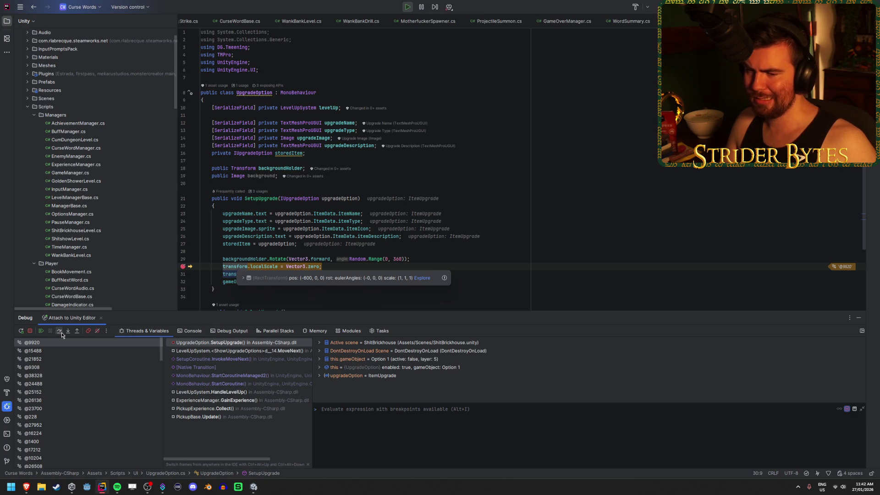
click(41, 332)
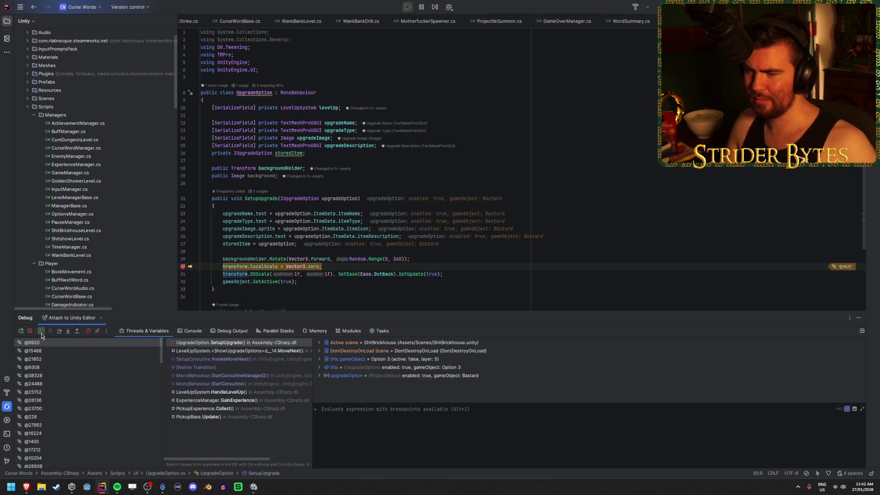
click(41, 333)
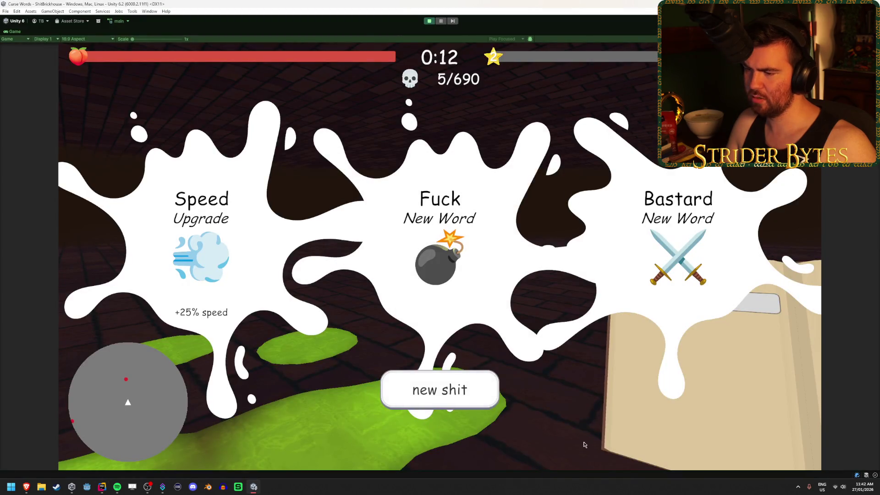
click(466, 394)
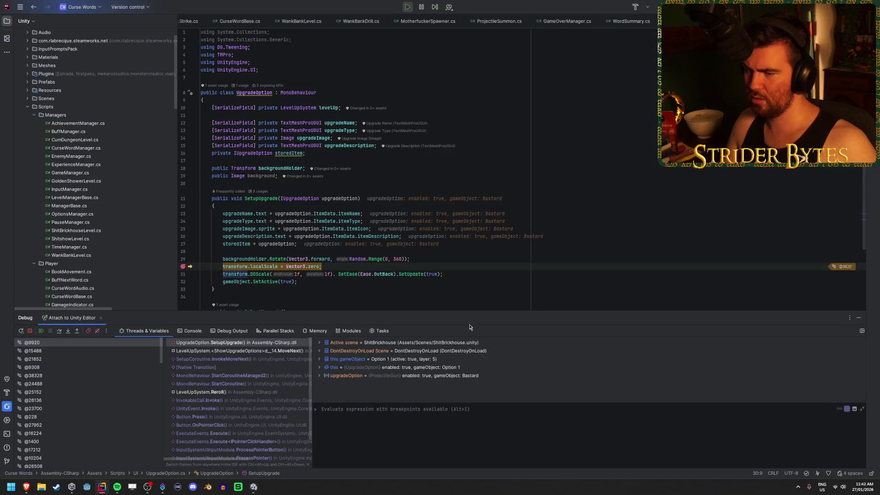
click(41, 330)
Remove the line 30 breakpoint and return to Unity showing Bastard, Twat and Bloody choices
key(alt+Tab)
click(254, 486)
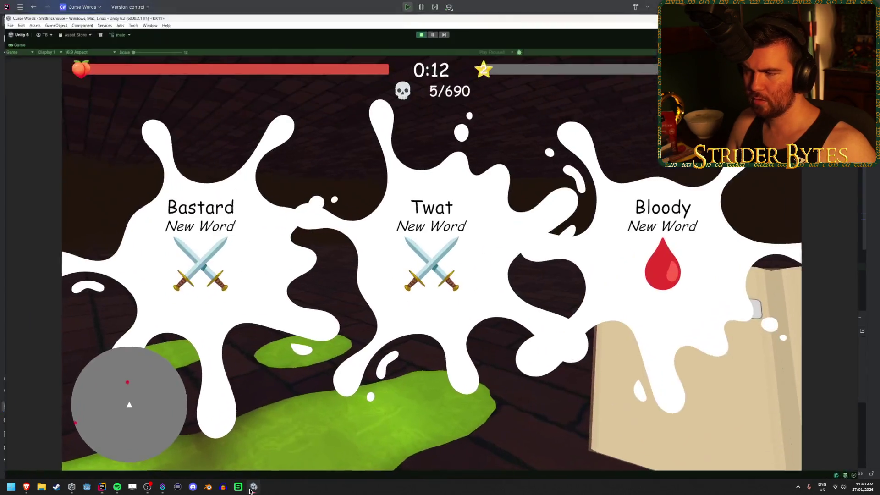
click(104, 488)
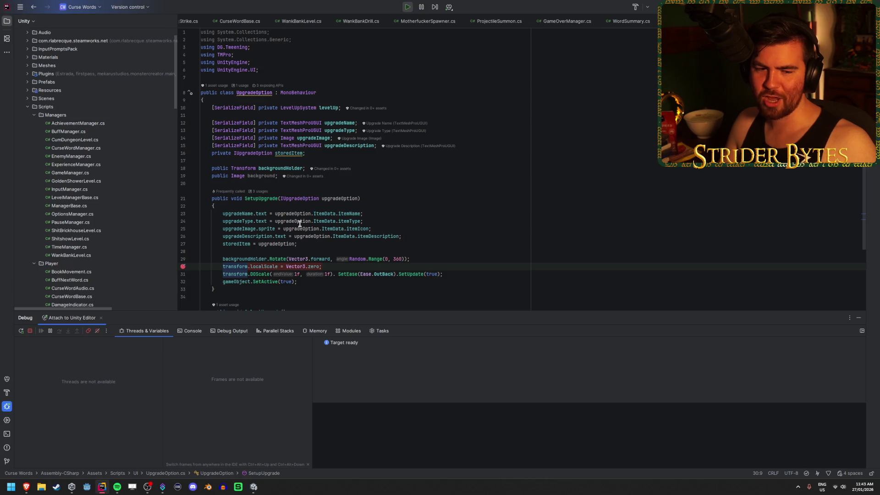
click(183, 267)
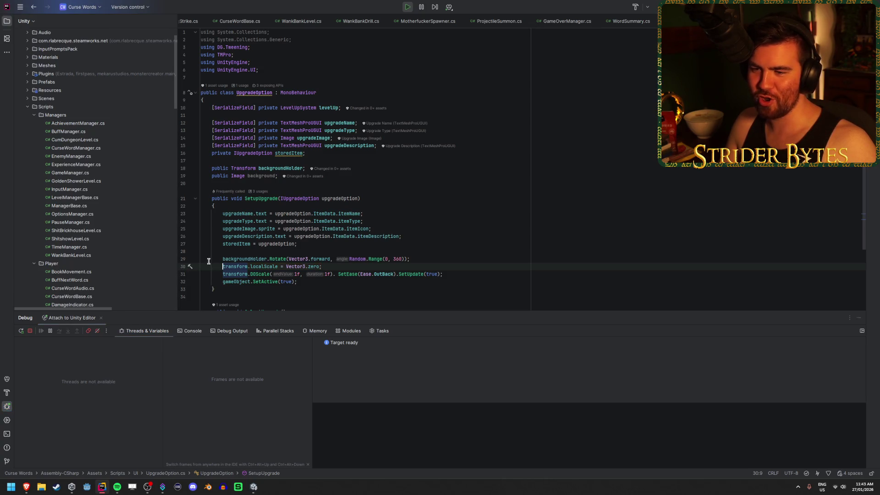
click(421, 6)
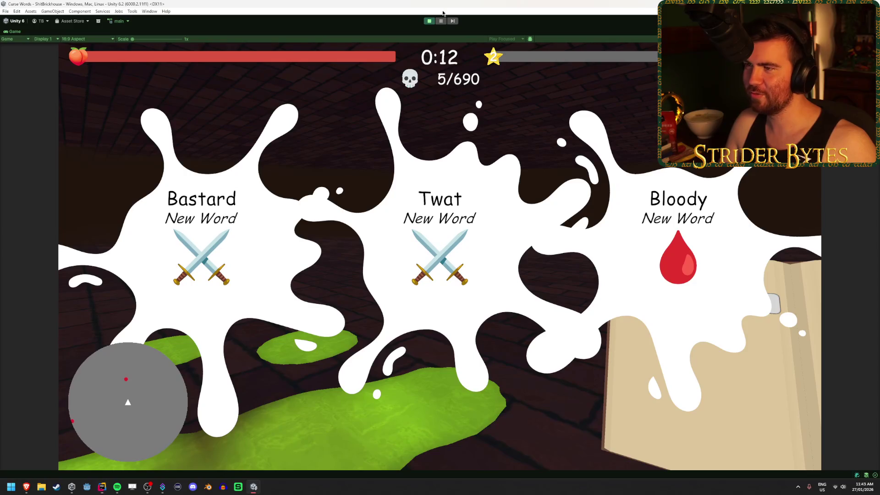
Play the game, reroll the upgrade cards, then restart for a fresh 0/690 run
click(430, 21)
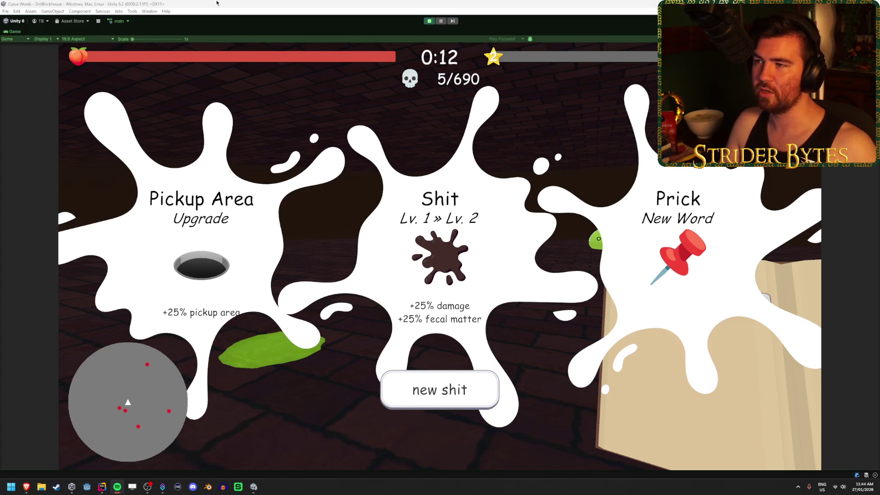
click(422, 403)
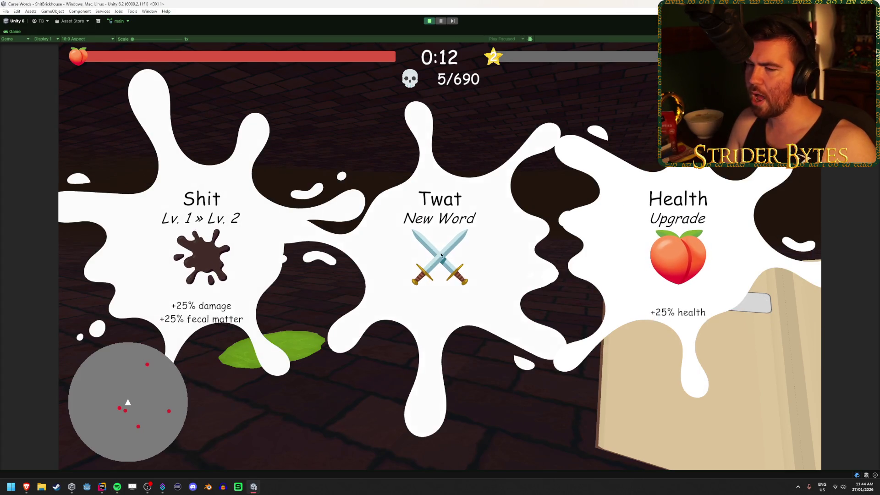
click(430, 21)
click(429, 21)
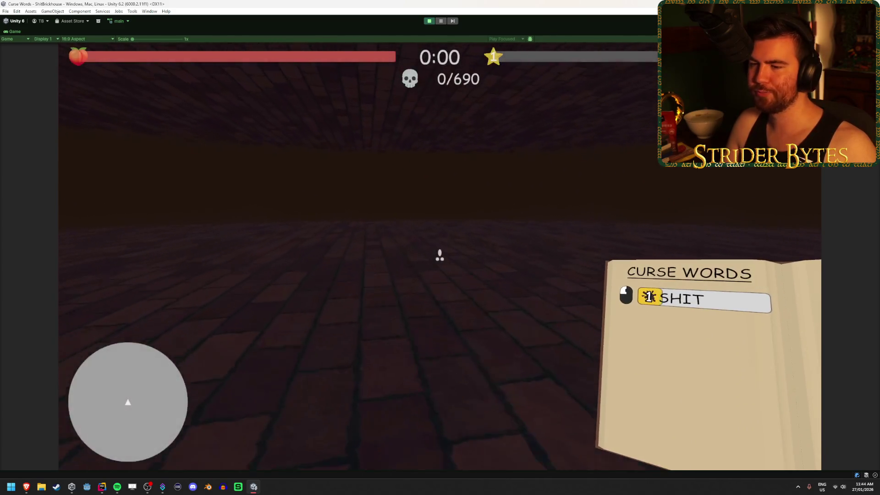
Shoot the approaching slimes until the fifth kill triggers a level-up
click(440, 254)
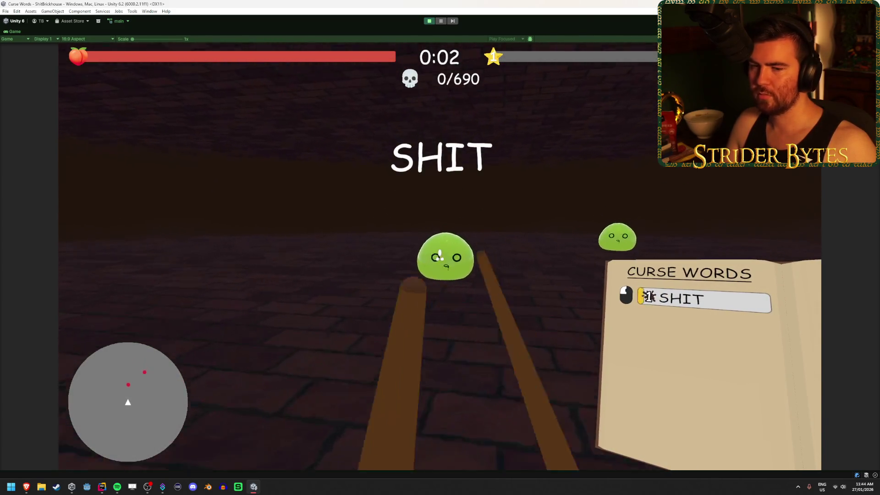
click(440, 254)
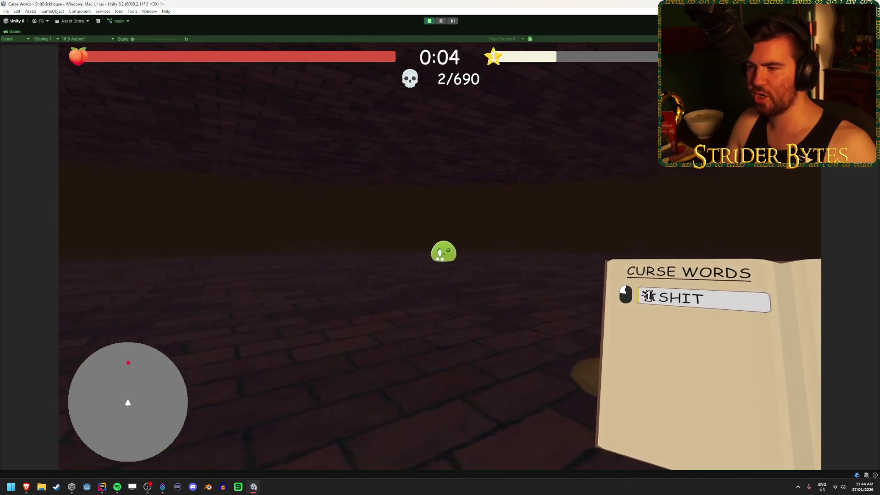
click(440, 254)
click(440, 255)
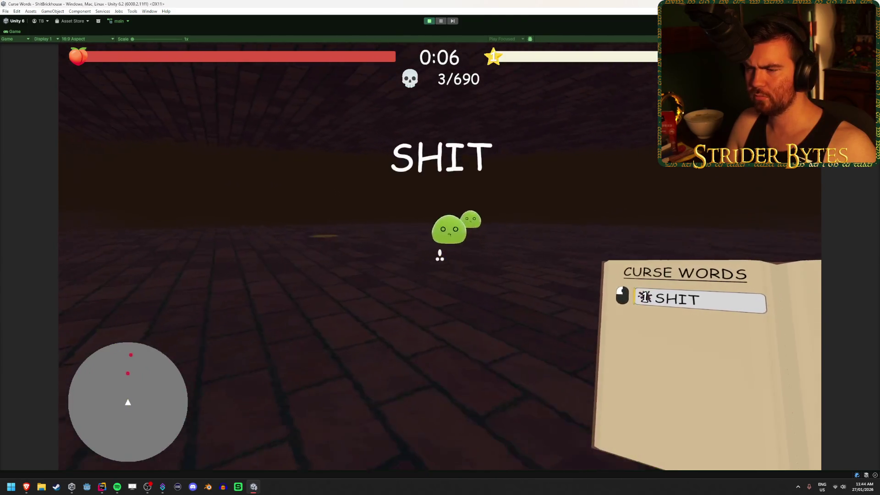
click(440, 254)
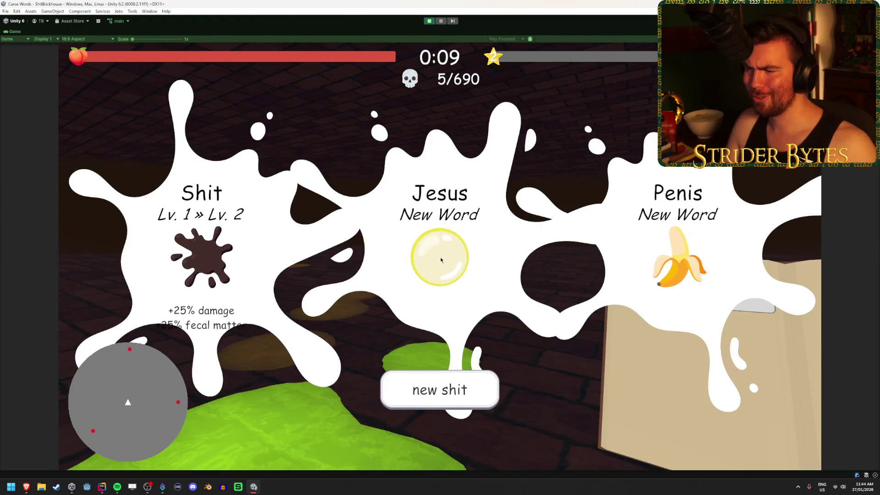
Reroll the cards to Goddamnit, Bloody and Piss, stop play mode, and return to Rider
click(460, 406)
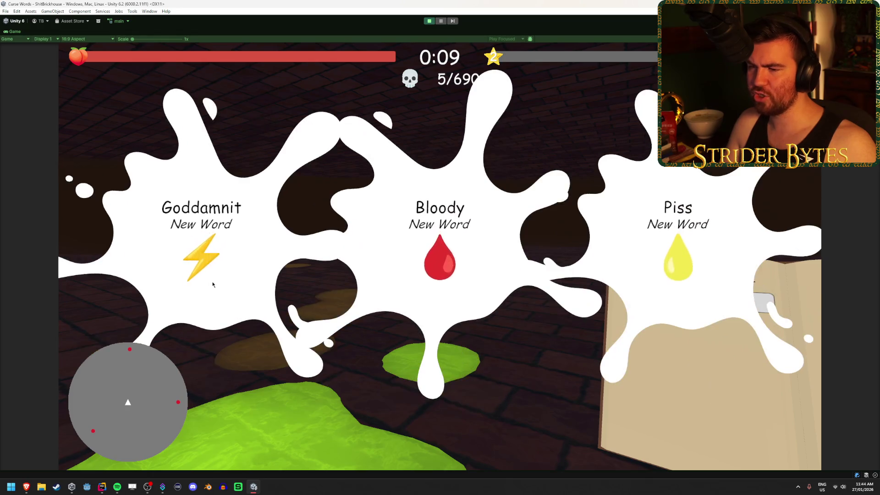
key(ctrl+p)
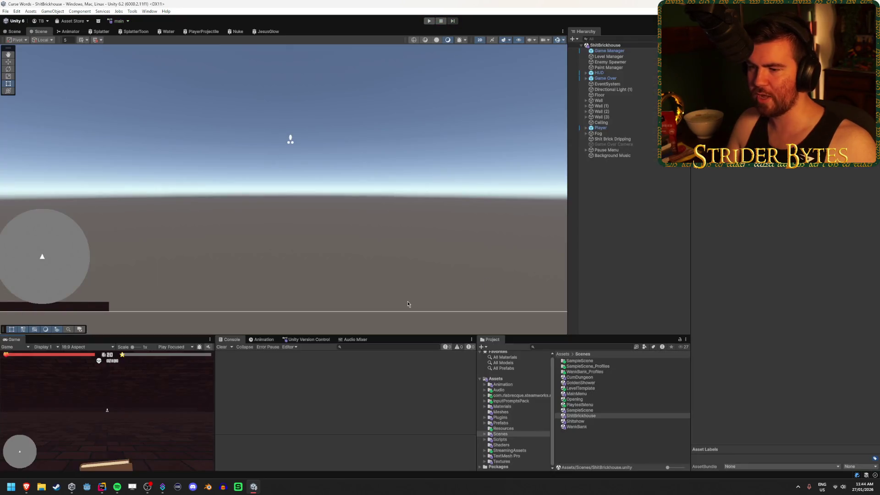
click(101, 486)
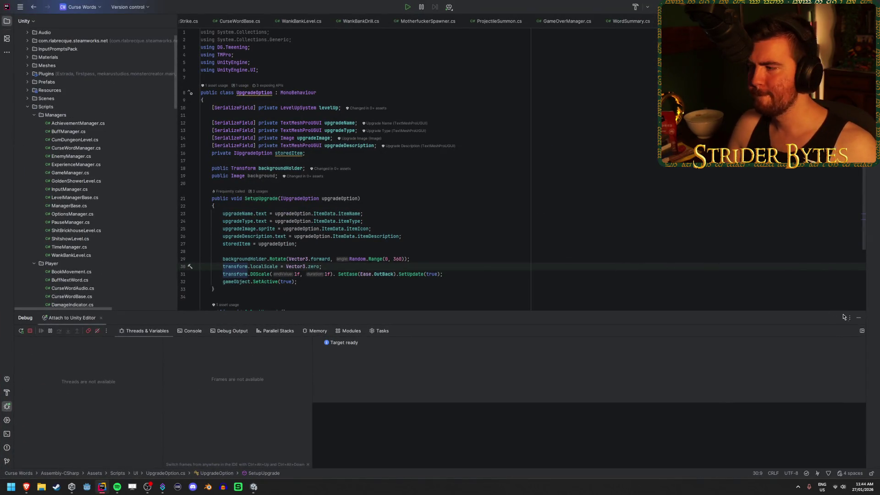
Close Rider's Debug tool window so UpgradeOption.cs's SetupUpgrade fills the view
click(856, 317)
click(536, 198)
click(542, 215)
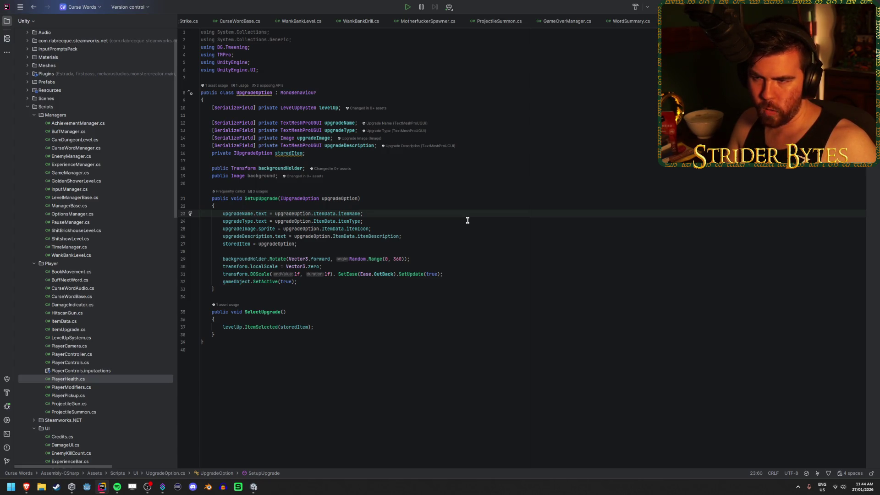
Review the backgroundHolder and background field declarations, ending at SetupUpgrade's rotate line
click(441, 168)
click(444, 176)
click(444, 169)
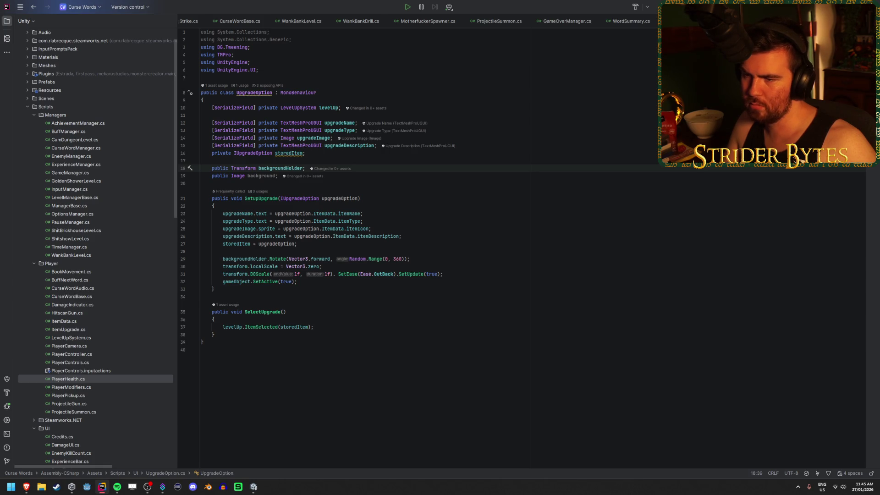
click(253, 177)
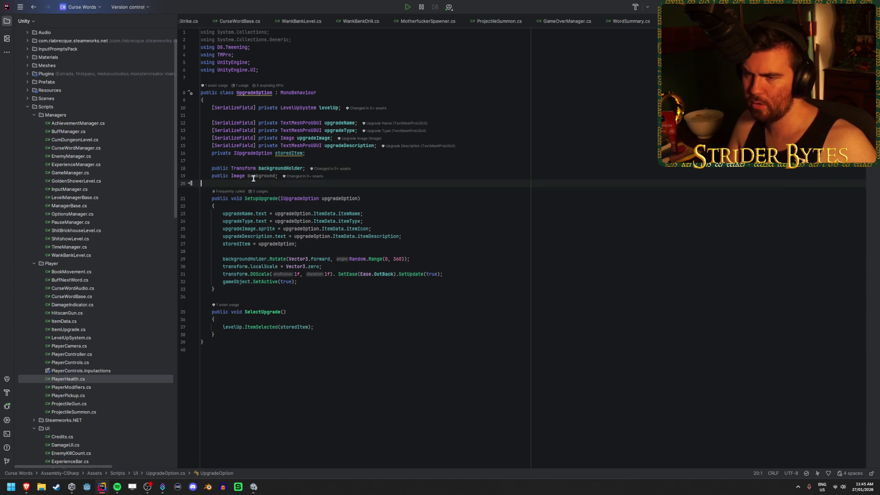
click(388, 169)
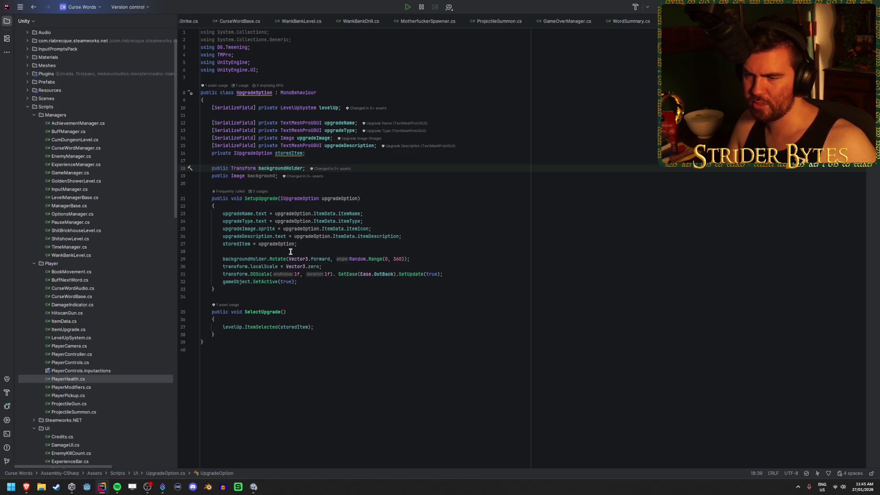
click(240, 277)
key(Up)
click(439, 259)
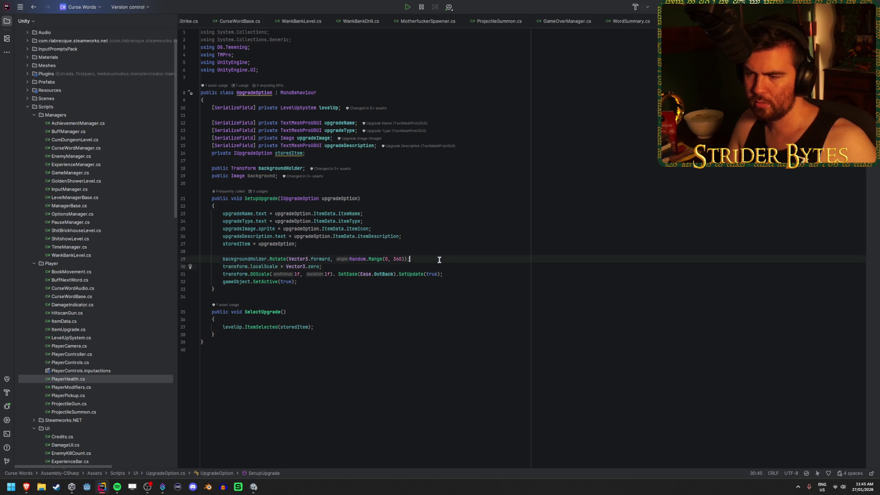
Add a line after the rotate line setting backgroundHolder.localScale to zero
key(Return)
key(Return)
key(Up)
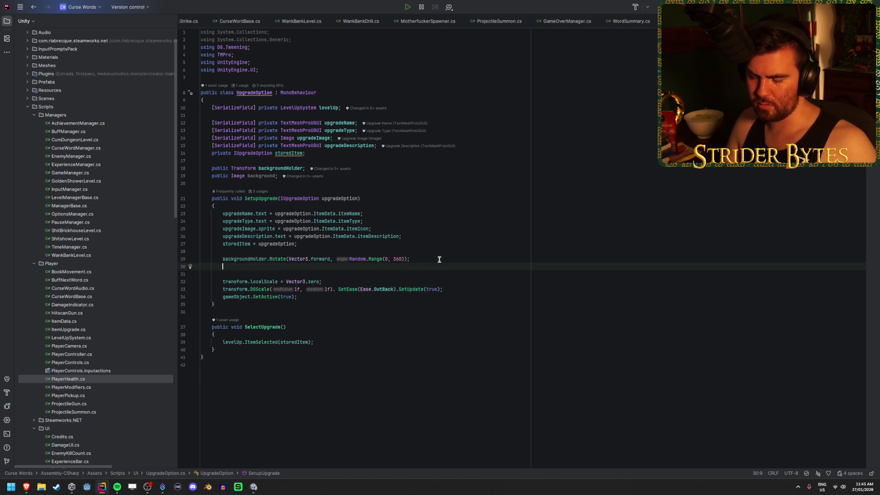
text(back)
key(Down)
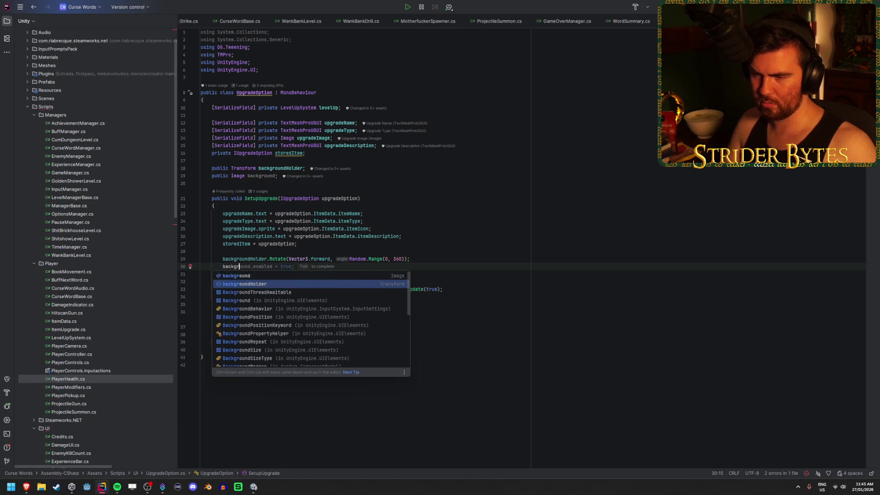
key(Return)
text(.)
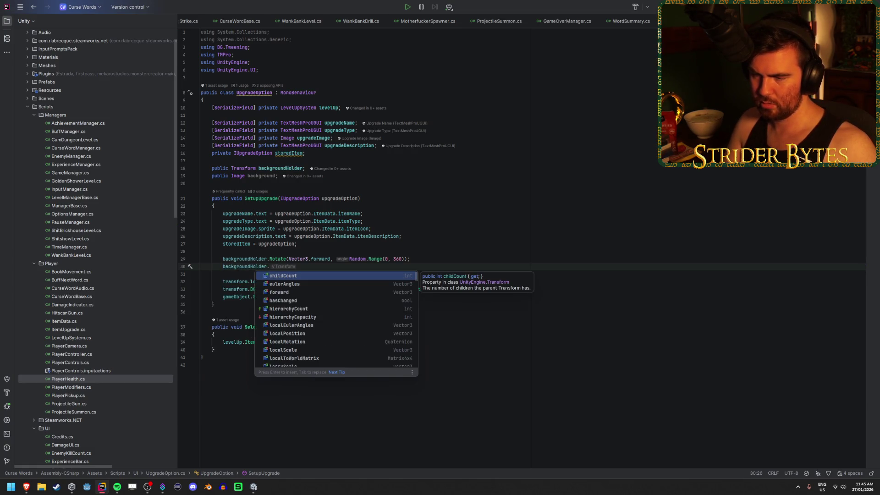
key(Escape)
text(l)
key(Down)
key(Down)
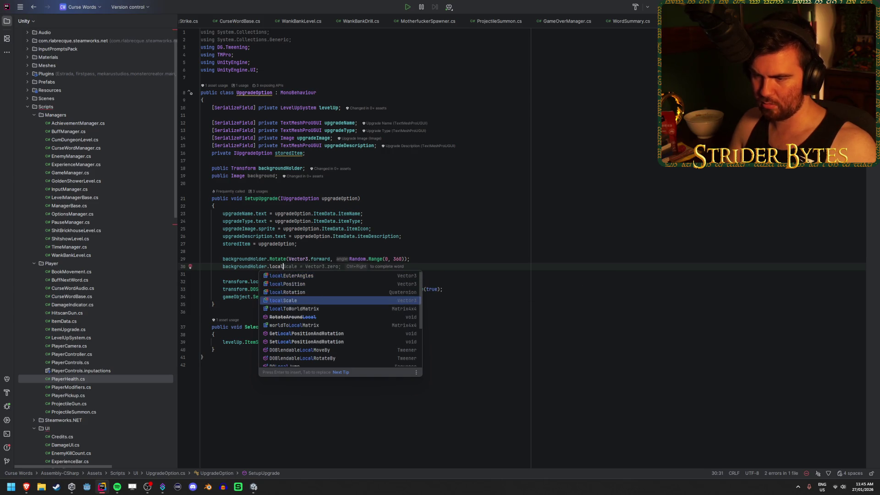
key(Return)
key(Tab)
key(Return)
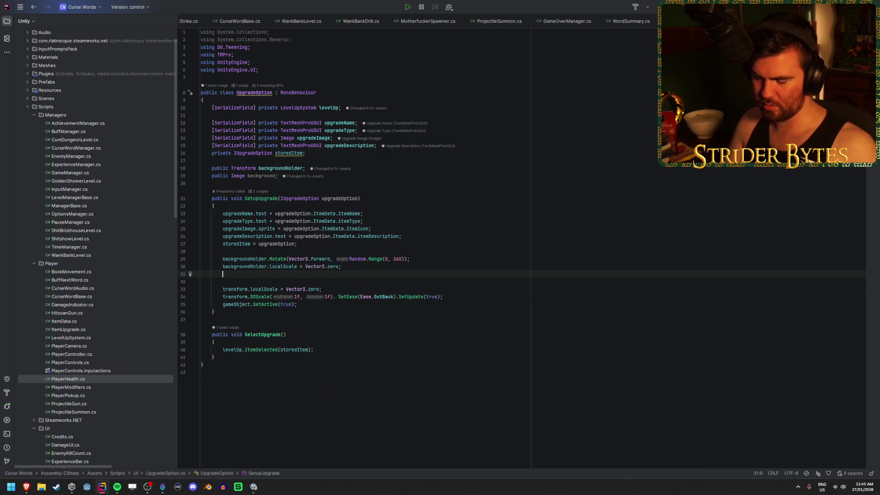
Add backgroundHolder.DOScale(1f, 1f).SetEase(Ease.OutBack).SetUpdate(true); and save the script
text(backgr)
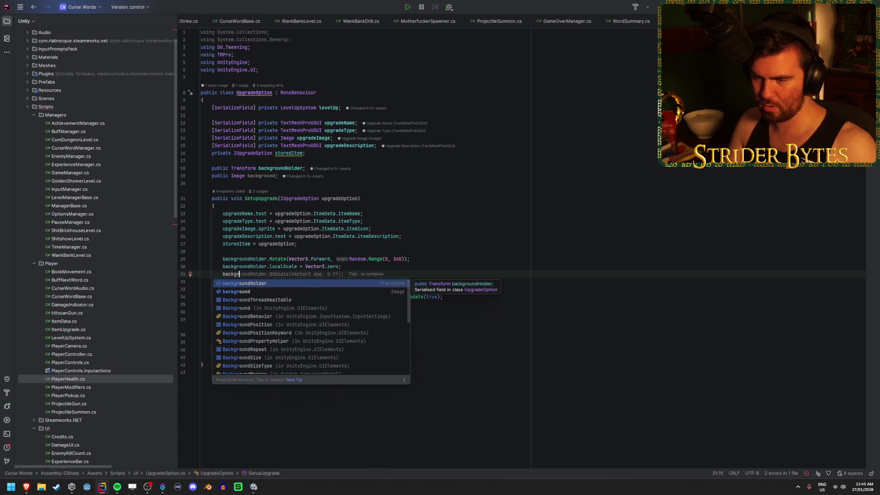
key(Return)
text(.DoSc)
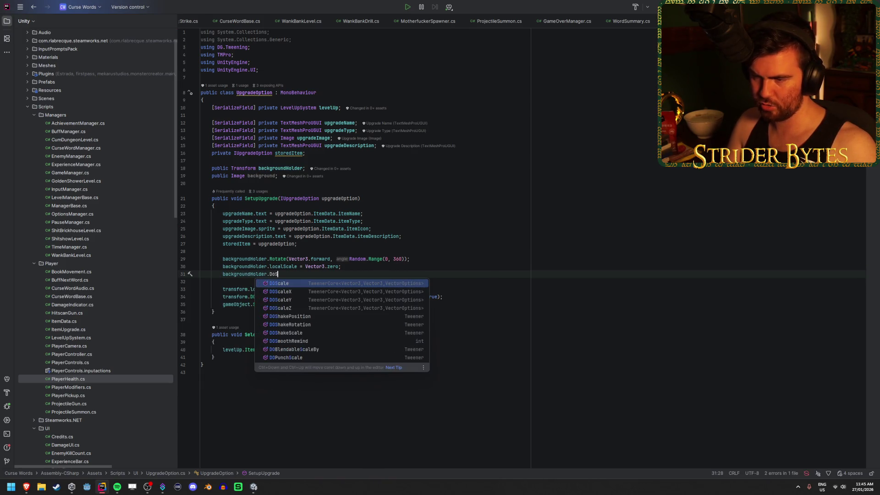
key(Return)
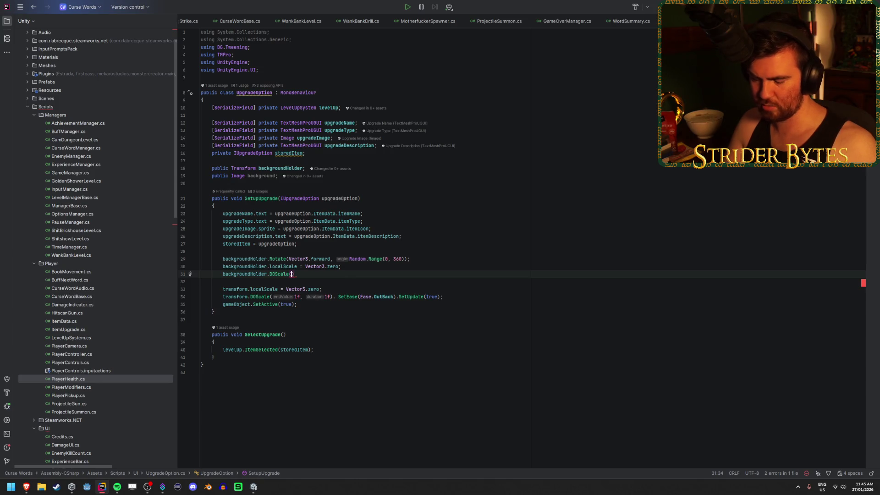
text(1f, )
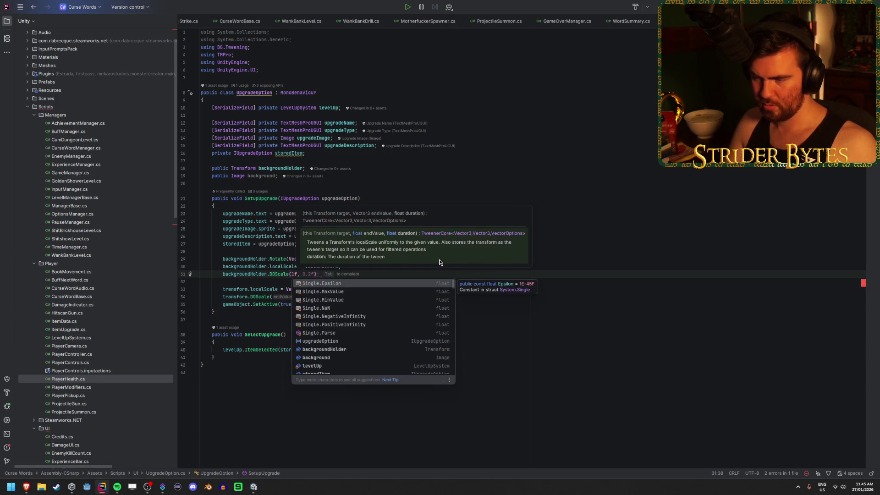
text(1f)
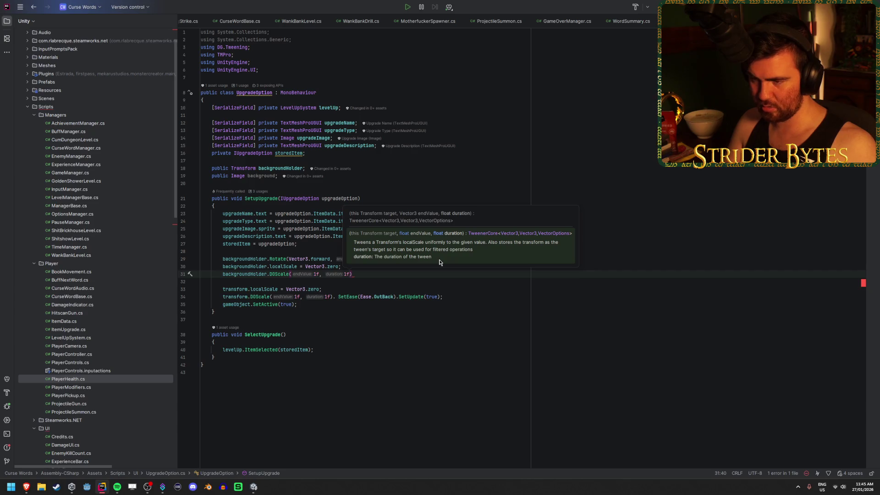
text().Set)
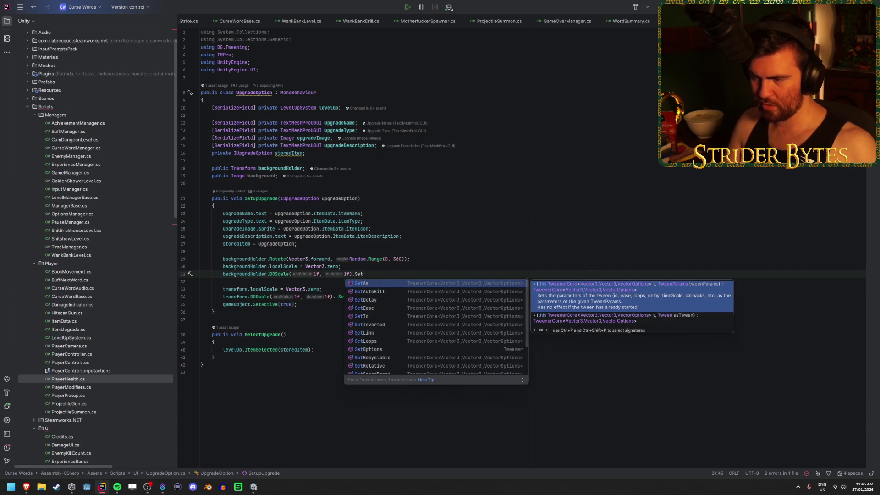
text(E)
key(Escape)
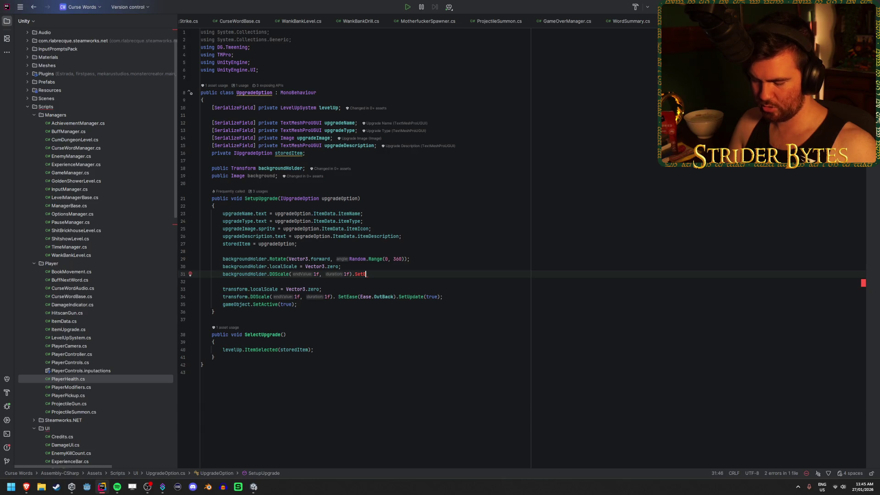
text(ase(Ease.OutBack))
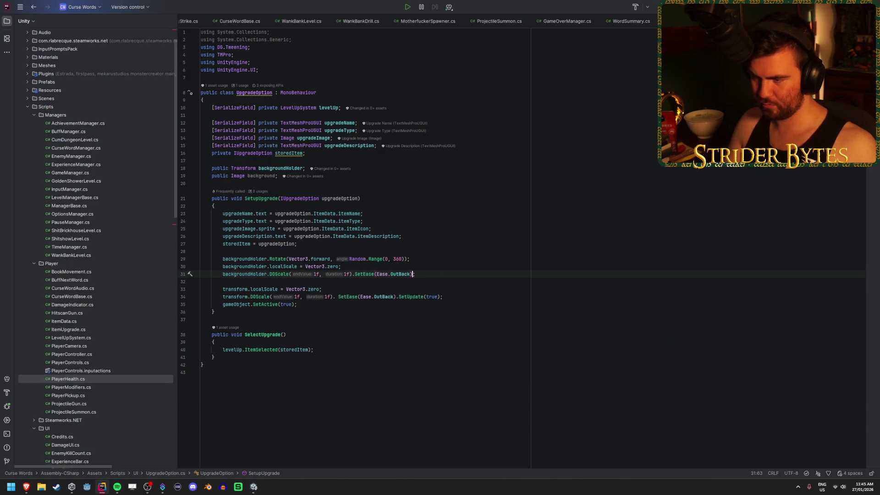
text(.SetUp)
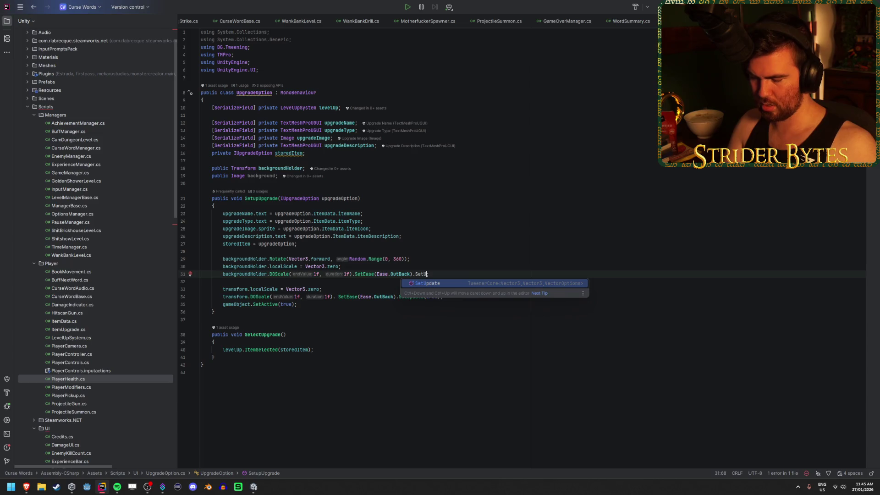
key(Return)
text(true)
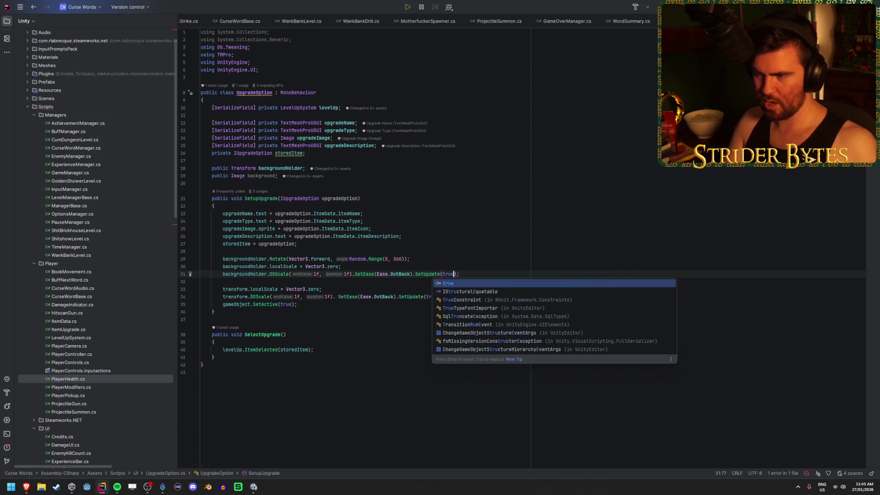
key(ctrl+s)
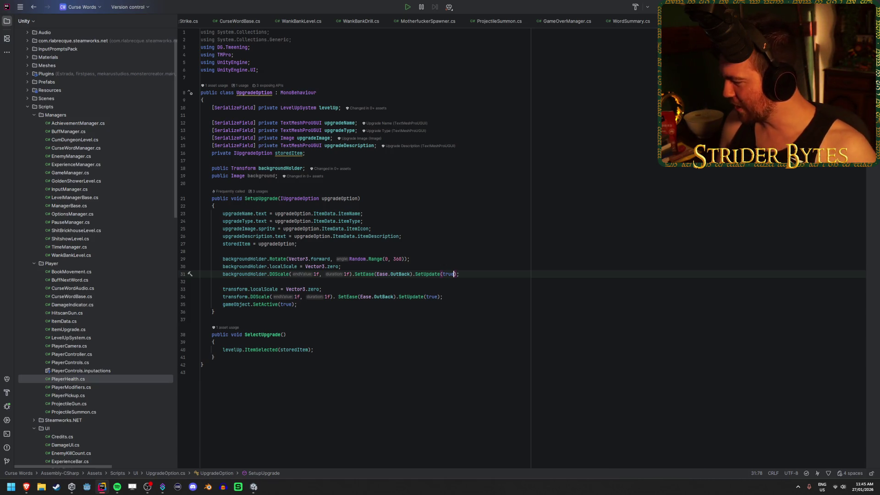
key(alt+Tab)
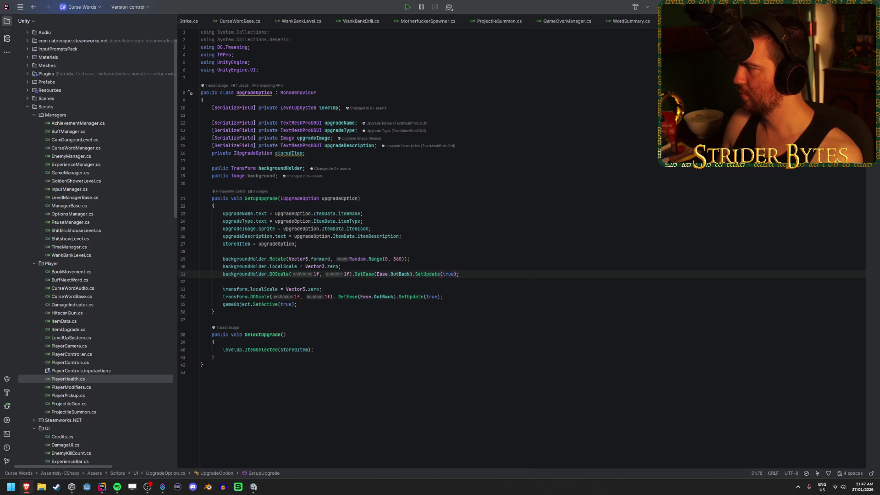
click(481, 281)
Start a Unity play-test and blast slimes with the SHIT curse up to ten kills
click(483, 274)
key(alt+Tab)
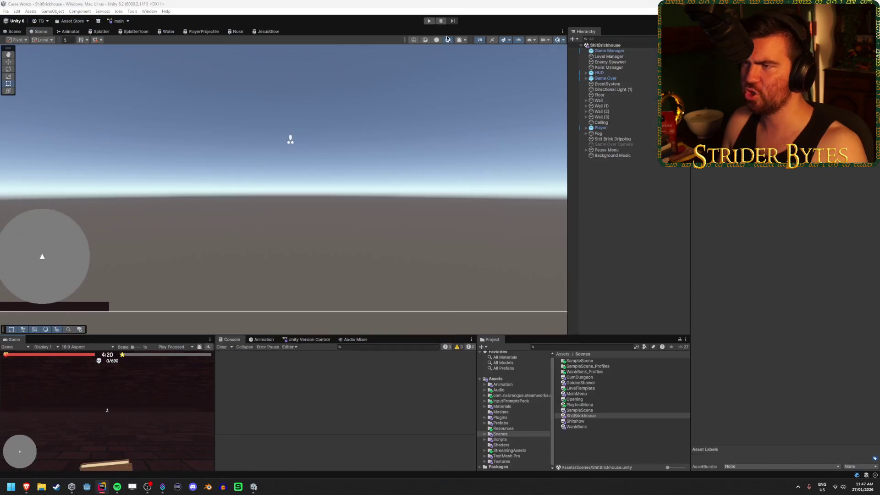
key(ctrl+p)
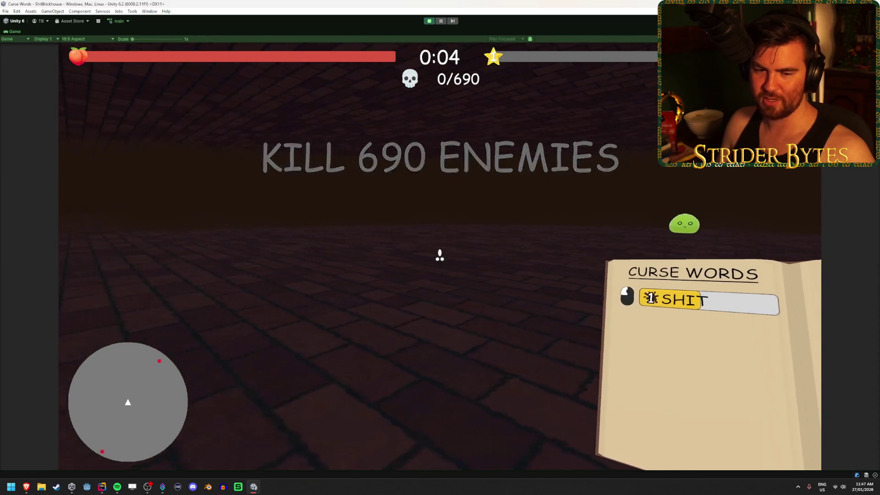
click(440, 255)
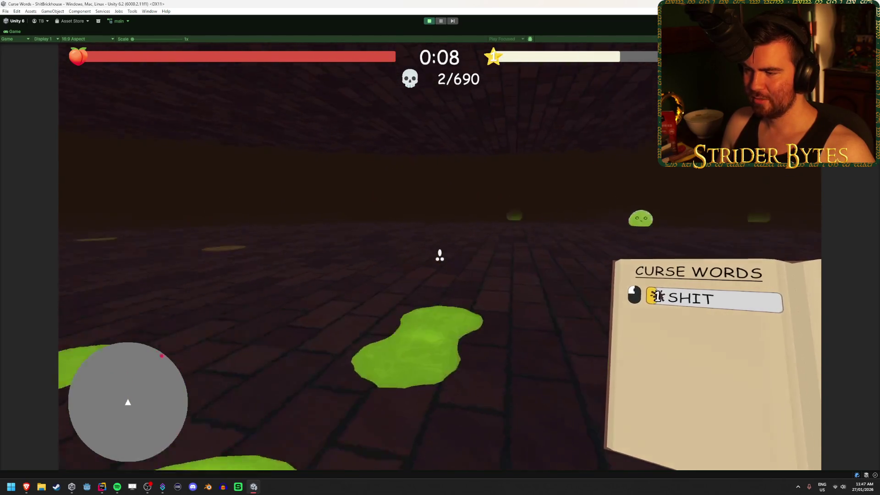
click(440, 256)
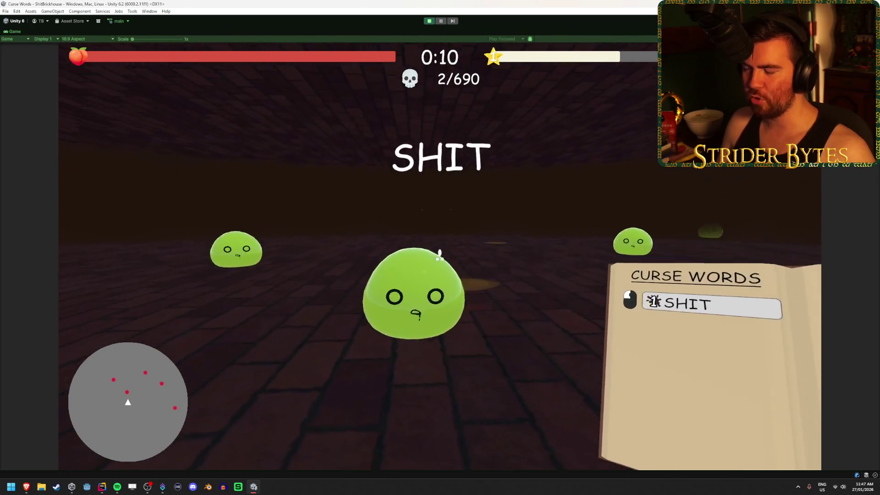
click(439, 255)
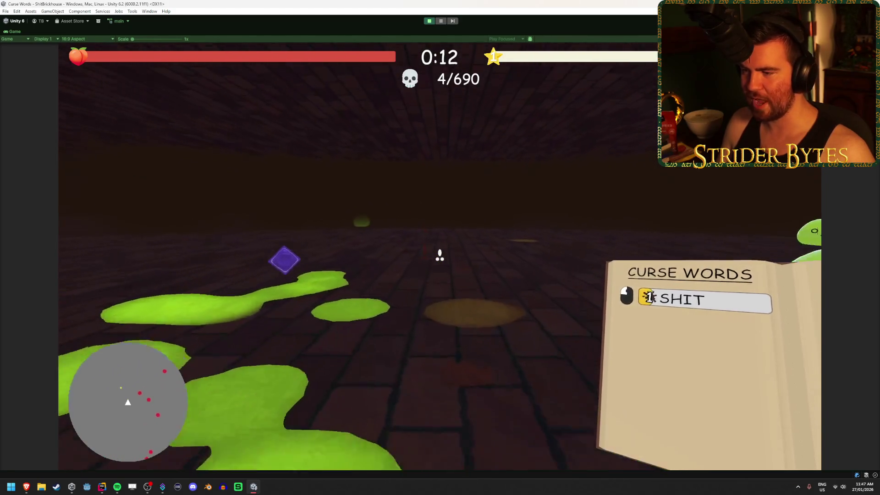
click(439, 255)
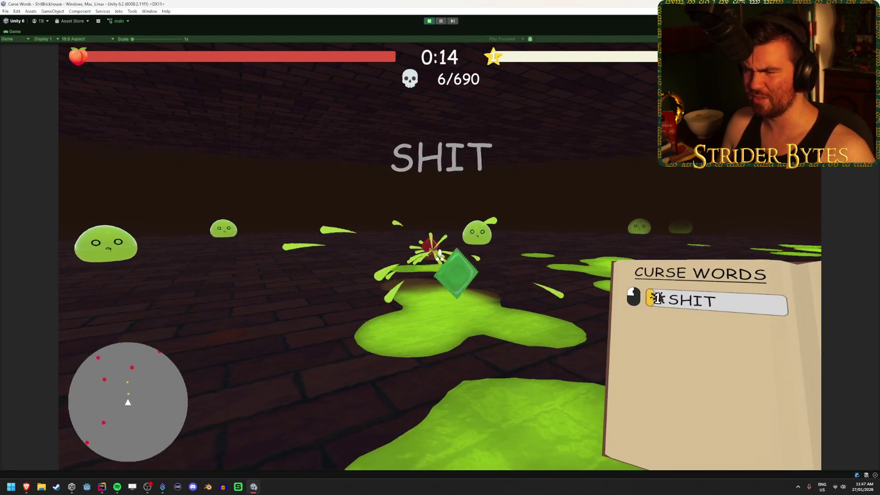
Take the Tits upgrade card, then fire both TITS and SHIT curses at slimes
click(439, 260)
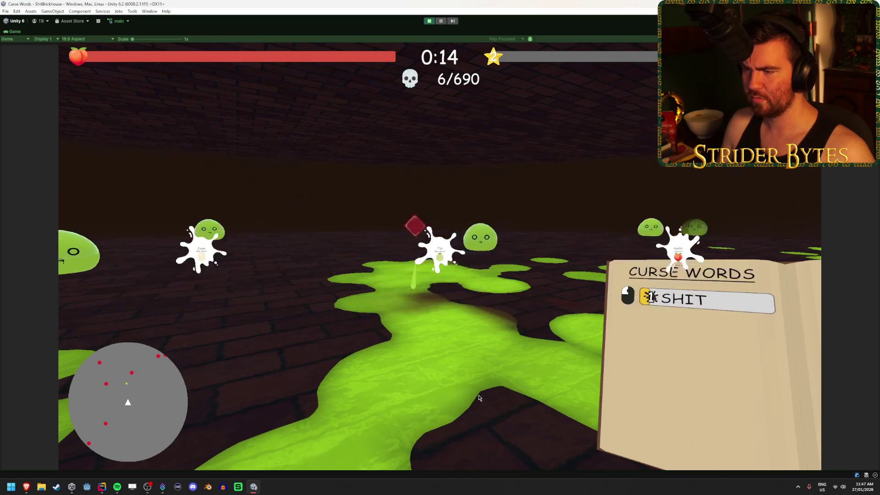
click(462, 311)
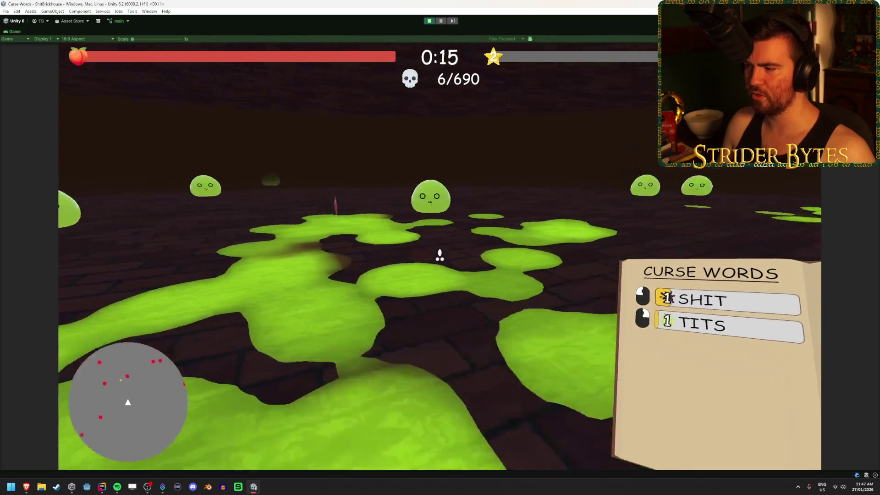
right_click(440, 256)
click(439, 255)
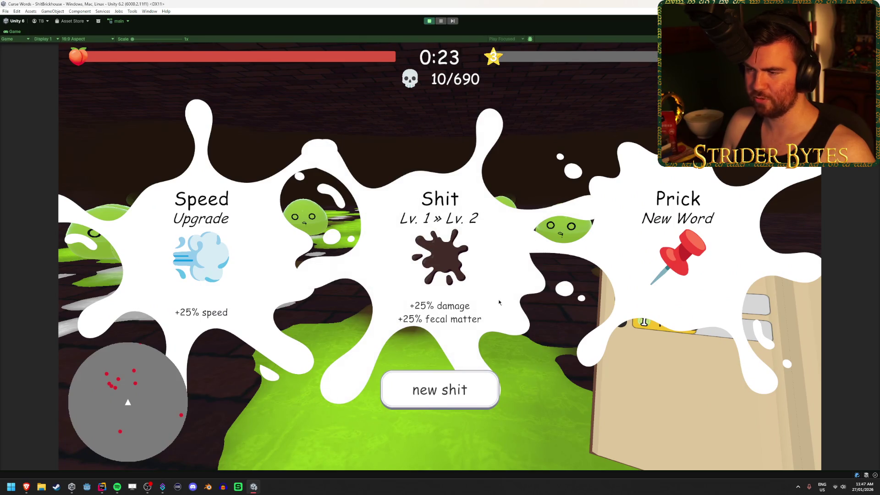
Reroll the upgrades, take Tits Lv. 2, then stop the play-test at 17 kills
click(430, 403)
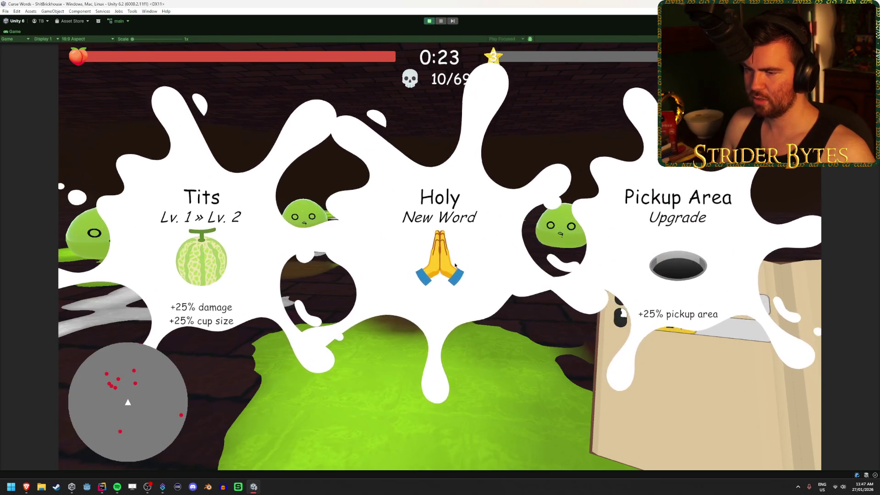
click(201, 256)
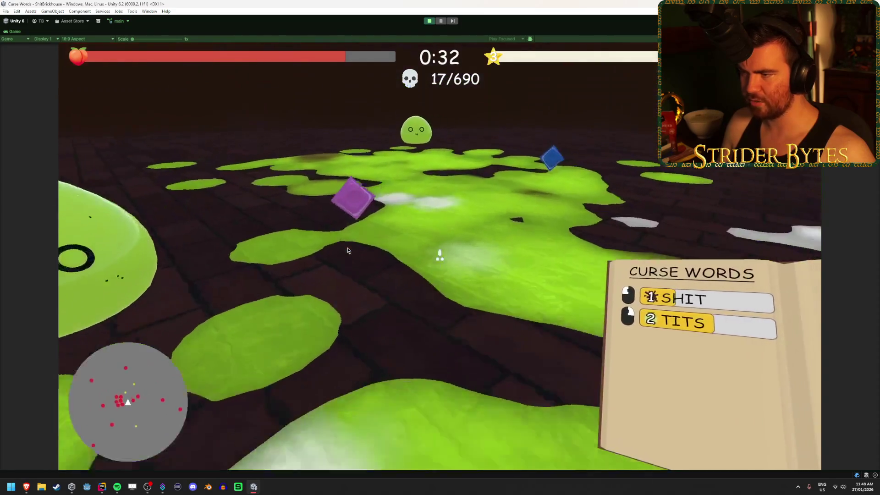
key(ctrl+p)
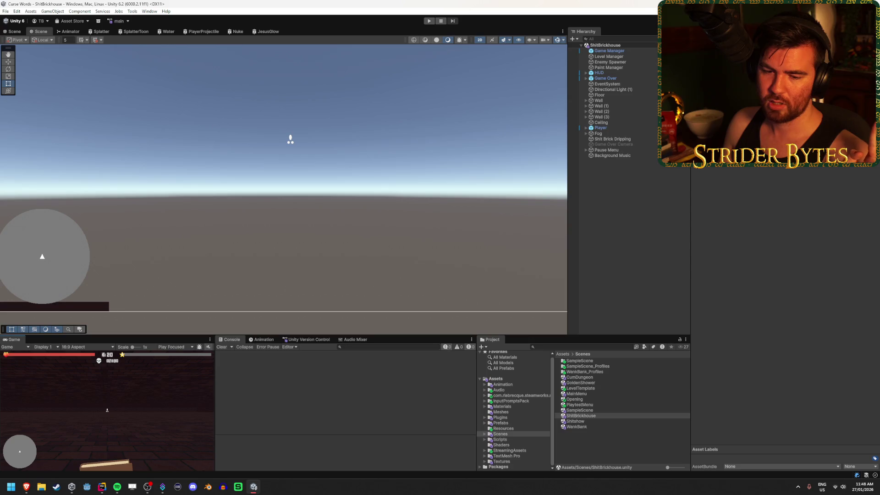
Open Assets/Prefabs/Curse Words and select the Asshole prefab (cooldown 15, damage 0.1)
key(alt+Tab)
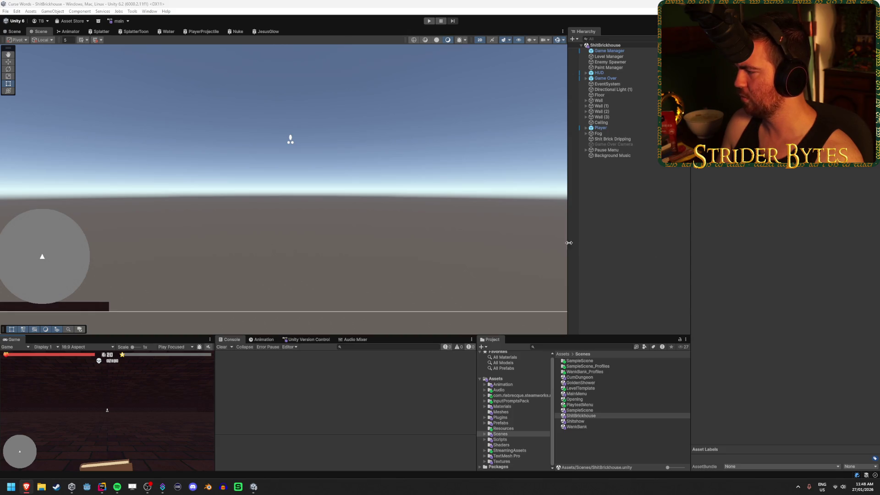
click(501, 444)
click(500, 434)
click(484, 423)
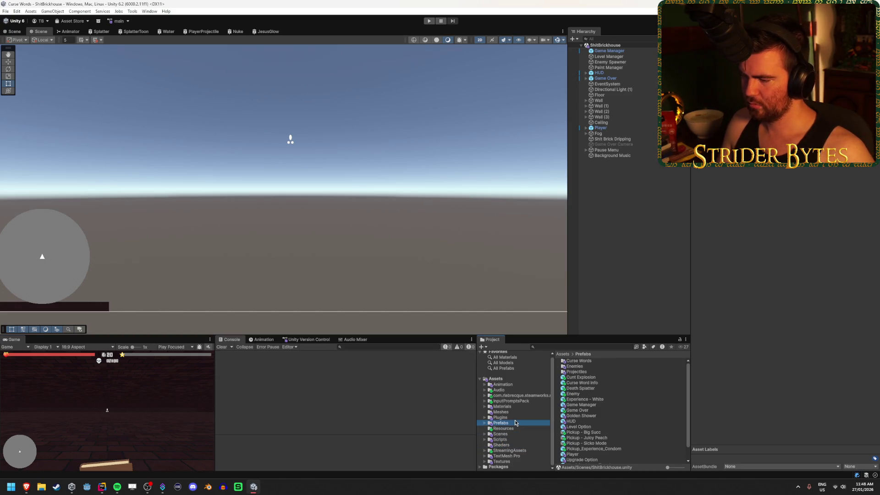
click(483, 423)
double_click(579, 361)
click(578, 367)
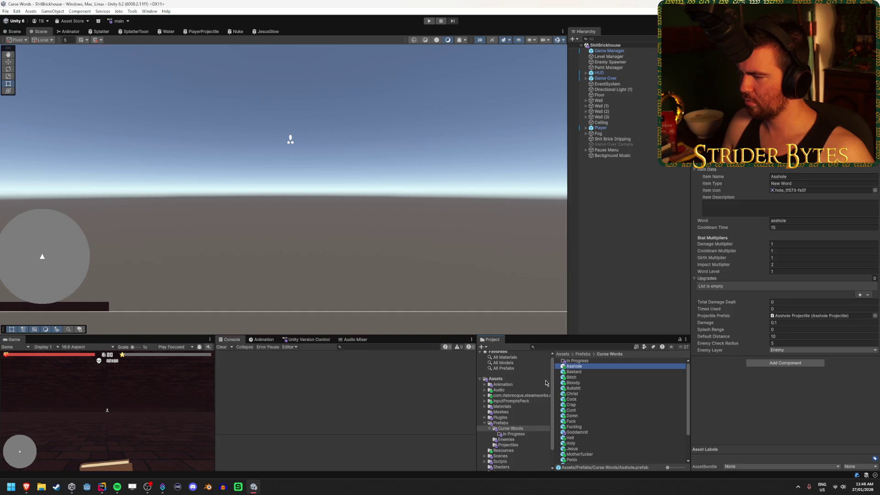
Browse the Curse Words prefabs and their upgrade lists, ending on the Twat prefab
click(585, 372)
key(Down)
key(Down)
key(Down)
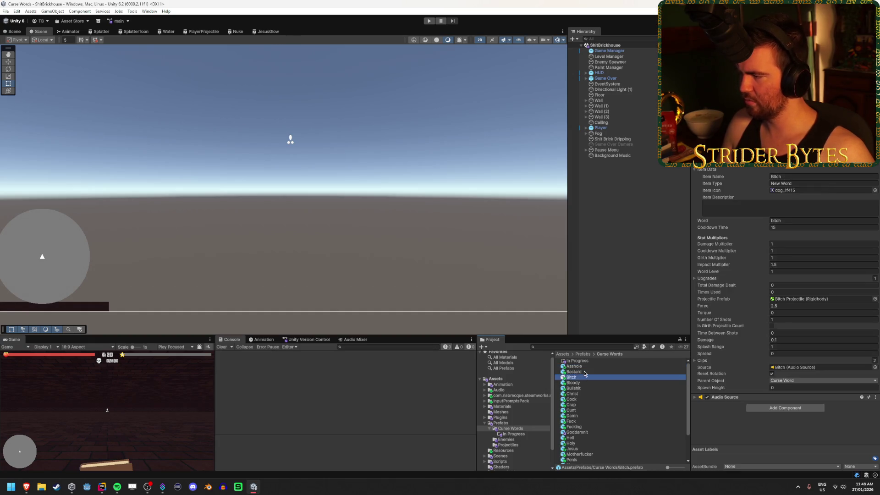
key(Down)
key(Down)
key(Down)
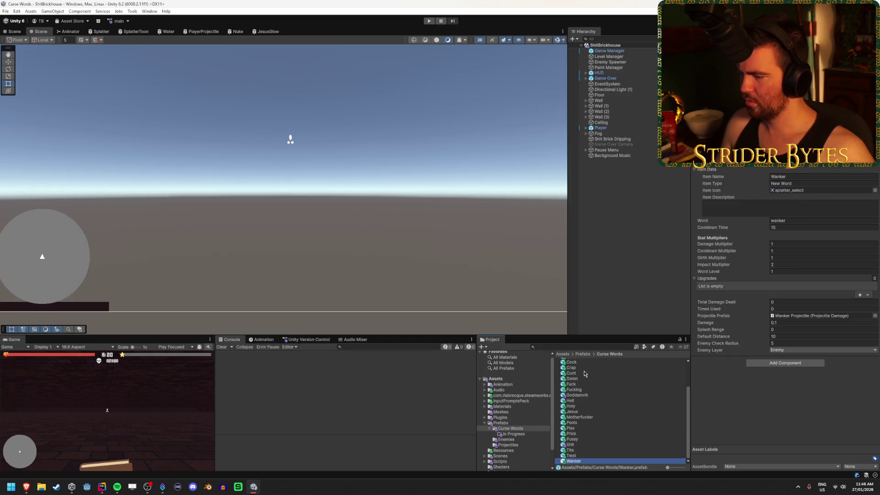
key(shift+Up)
key(shift+Up)
key(shift+Up)
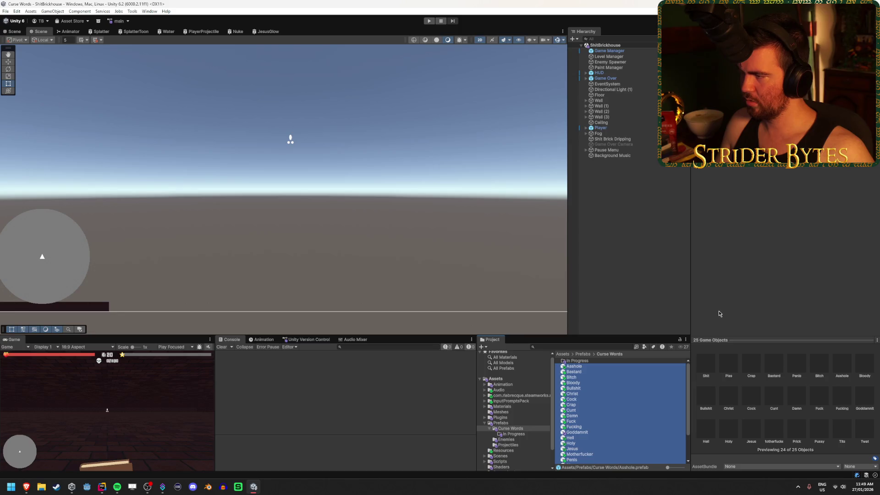
click(583, 372)
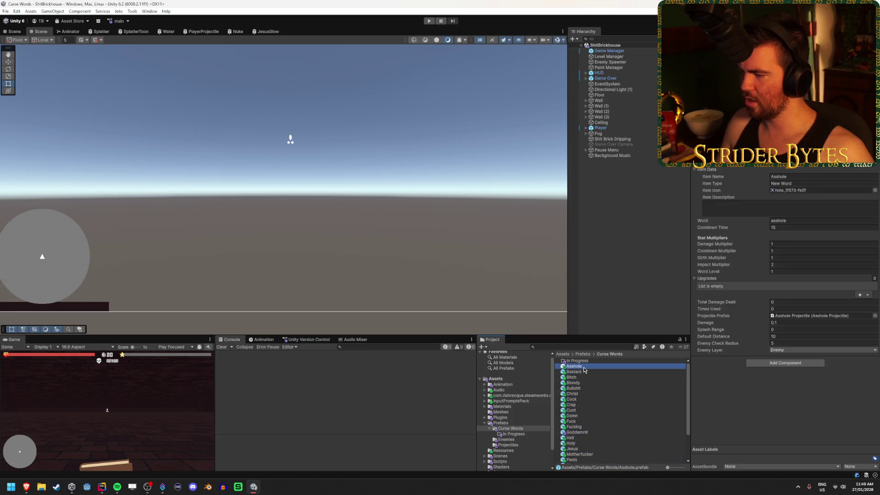
click(708, 278)
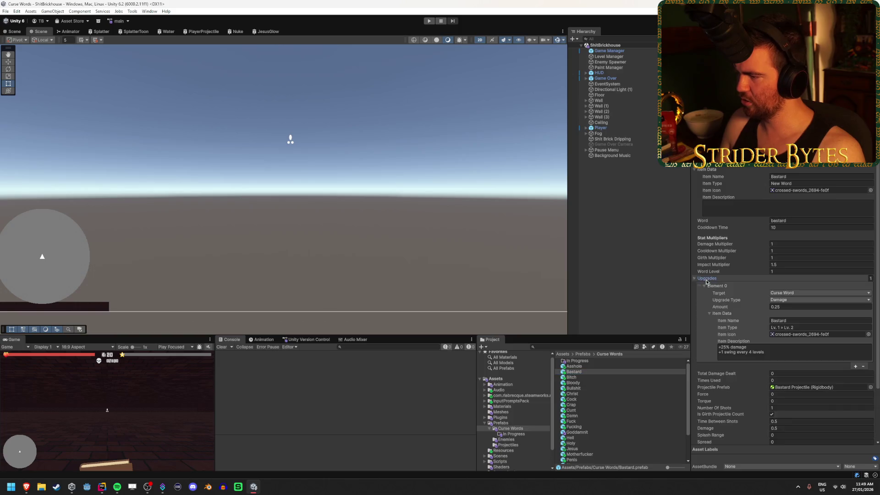
click(593, 381)
key(Down)
key(Down)
key(Down)
key(Down)
key(Down)
key(Down)
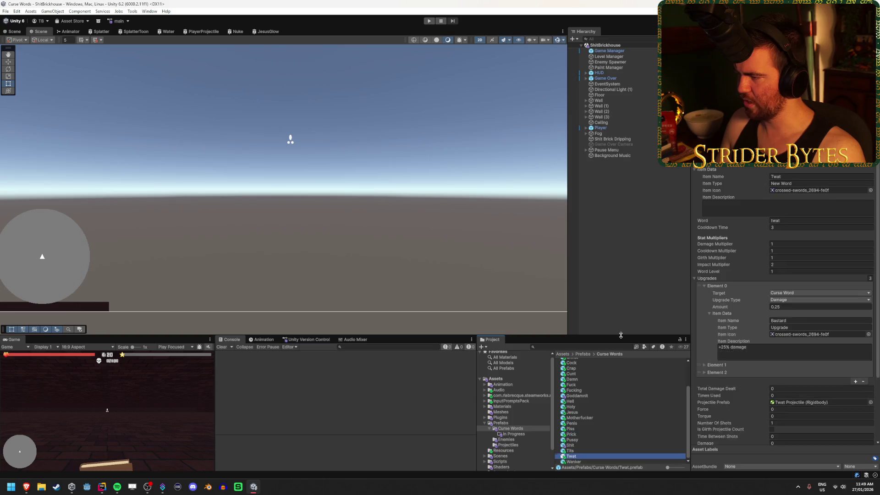
key(Up)
key(Up)
key(Up)
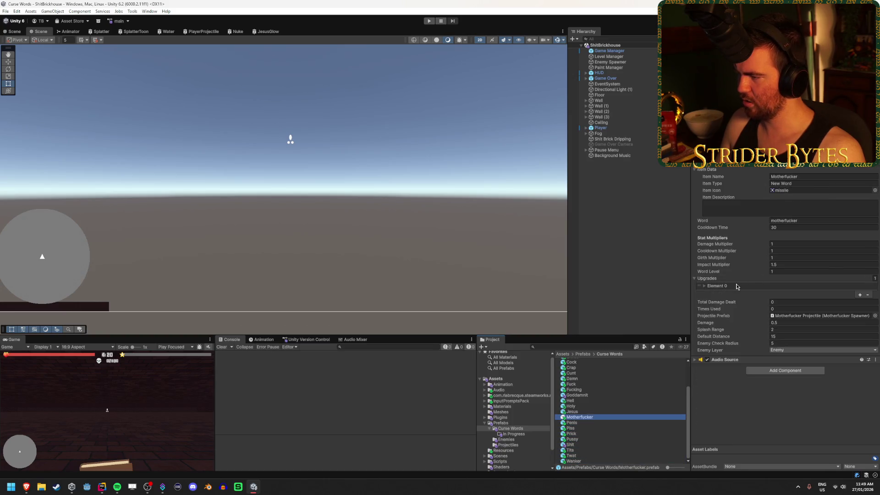
click(728, 286)
click(591, 405)
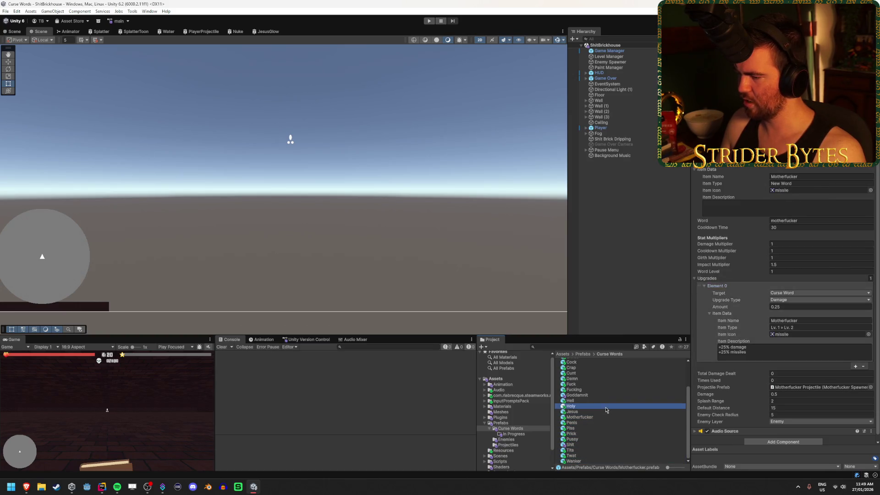
key(Down)
key(Down)
key(Down)
key(Down)
key(Down)
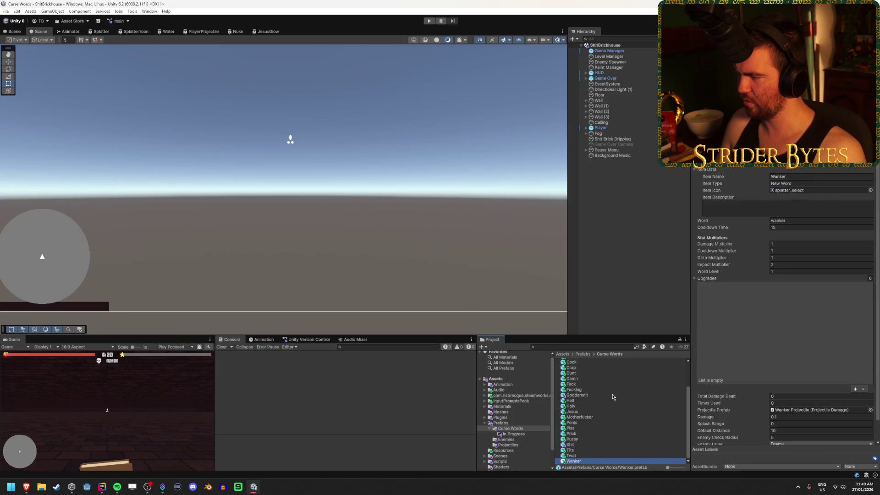
Rename Twat's first upgrade item from Bastard to 'Twat' and open its Item Icon sprite chooser
click(816, 320)
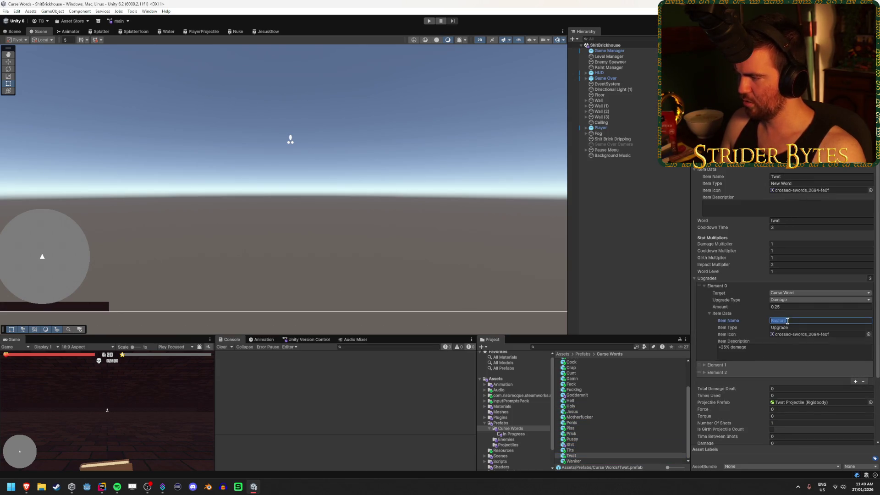
text(Twat)
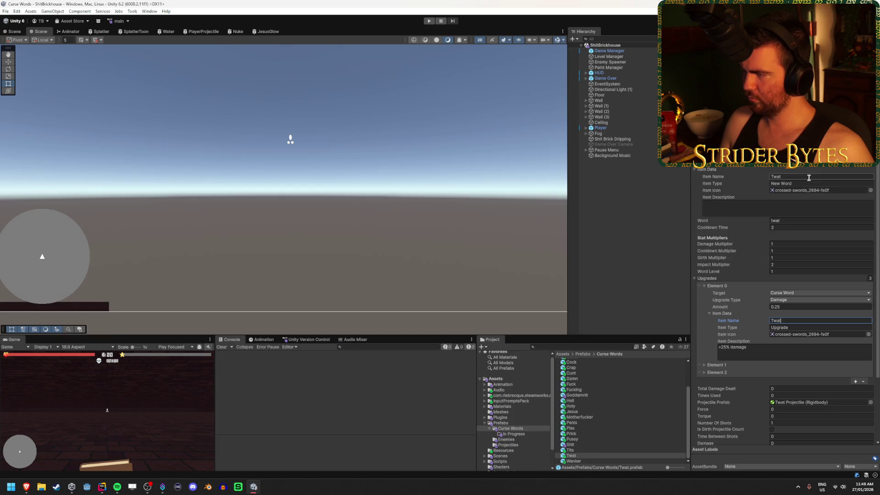
click(834, 190)
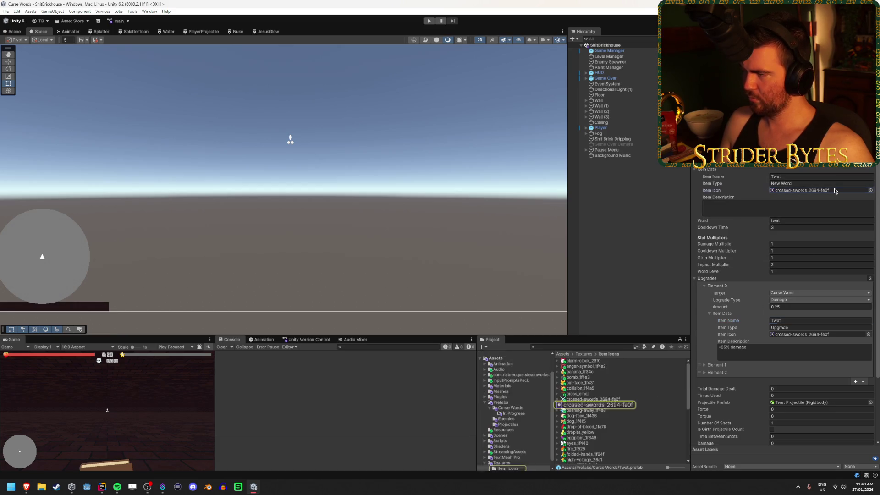
click(870, 190)
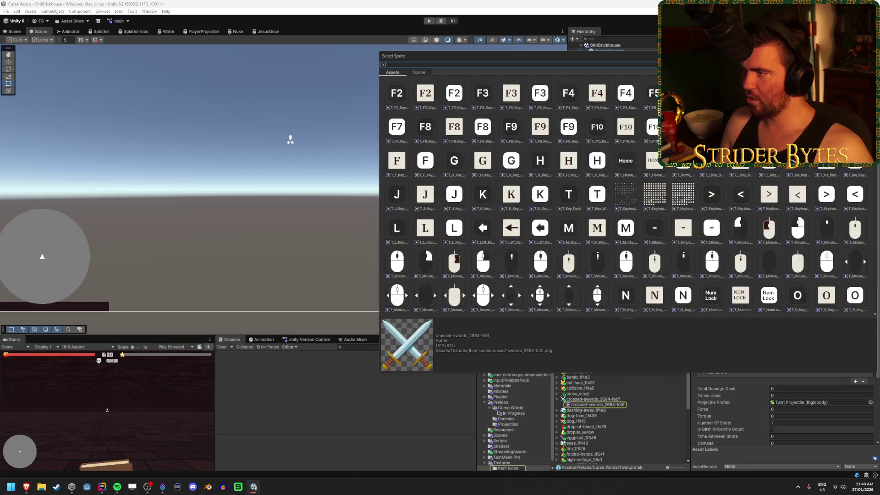
drag(641, 56, 533, 74)
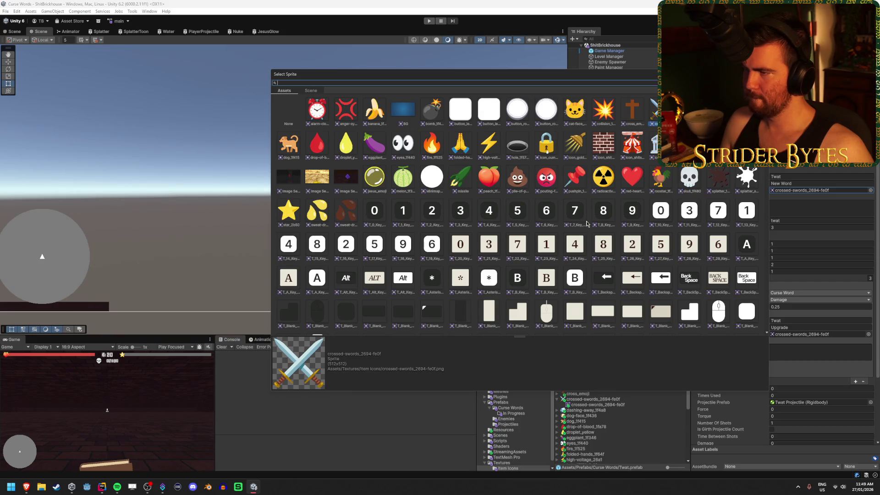
scroll(587, 218, down, 10)
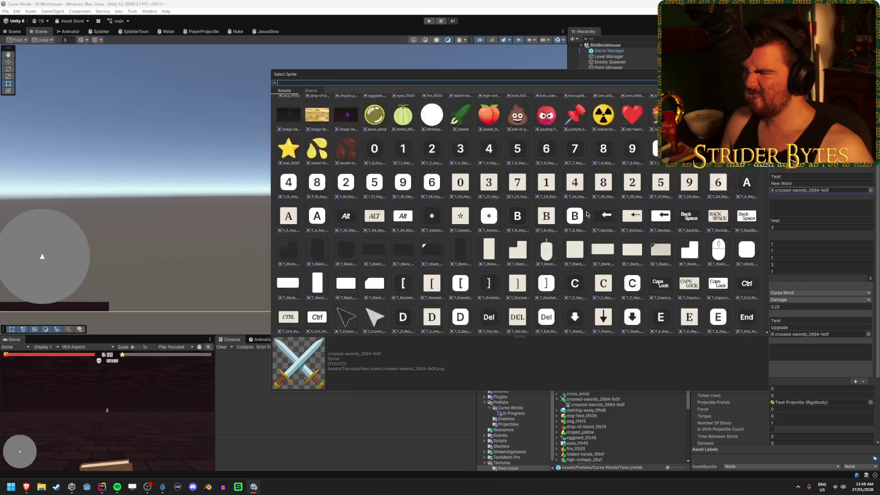
scroll(588, 212, down, 5)
scroll(586, 209, down, 10)
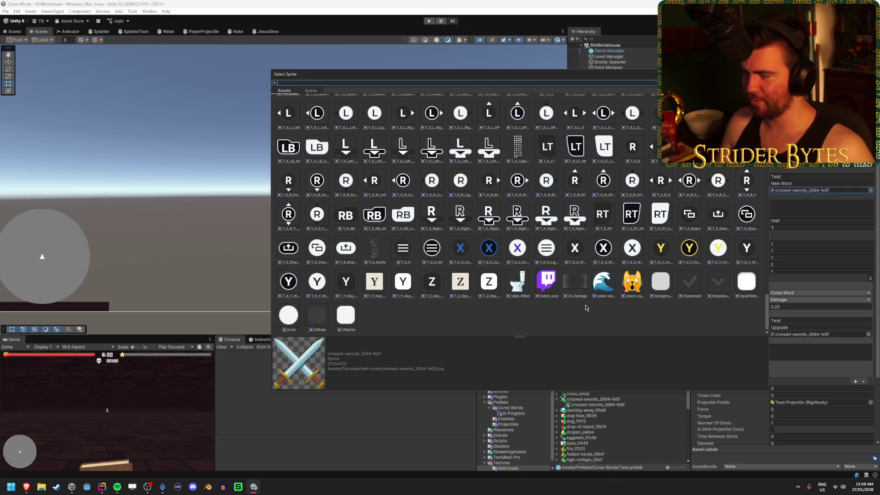
scroll(585, 304, up, 20)
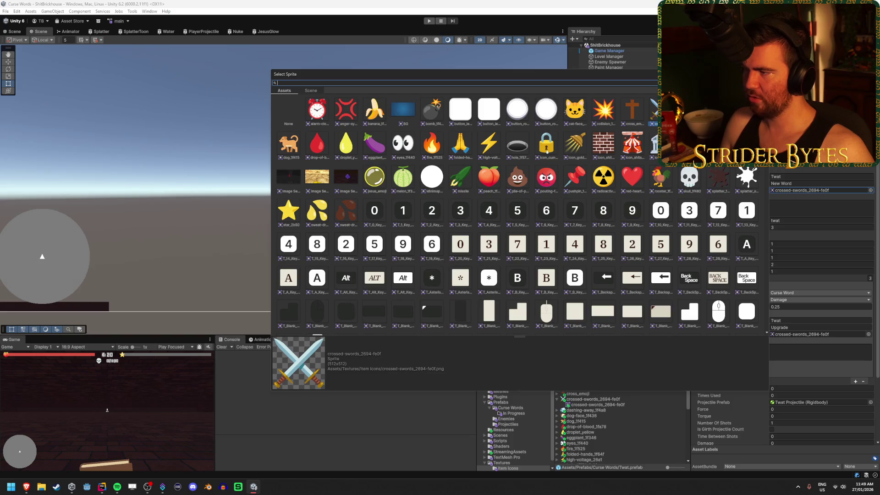
key(Escape)
key(alt+Tab)
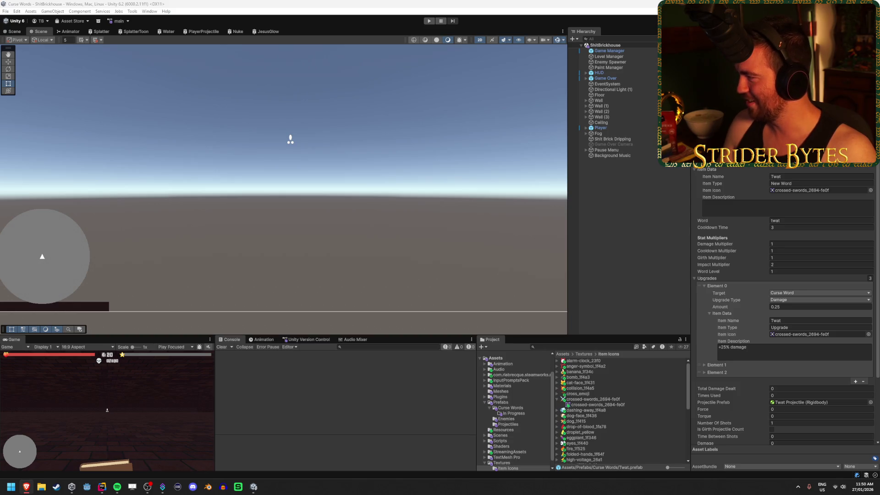
key(alt+Tab)
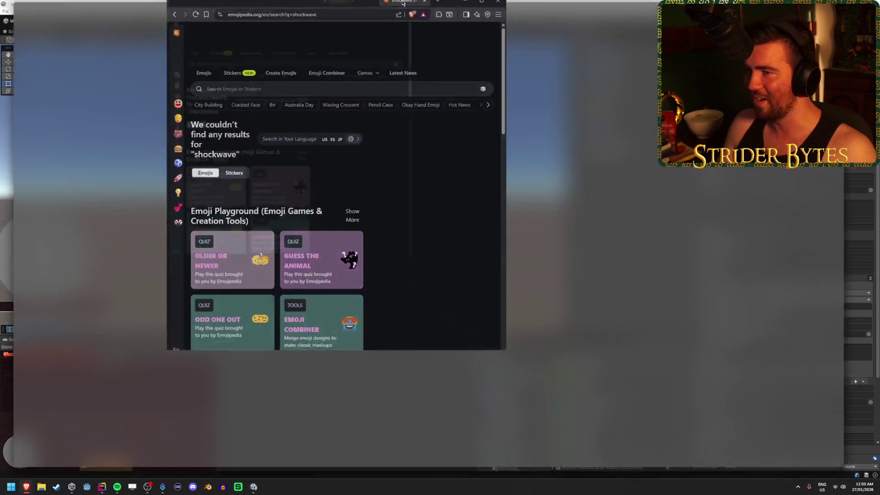
Search Emojipedia for 'oyster', then for 'clam'
click(303, 92)
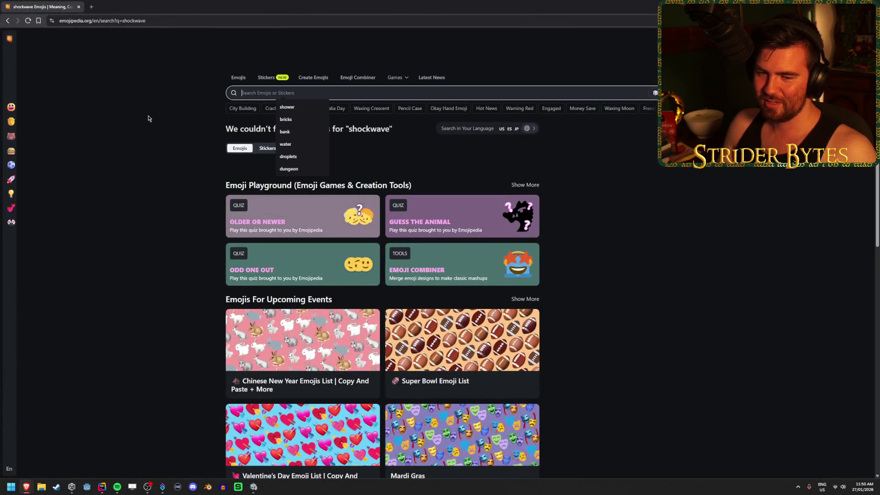
text(oyster)
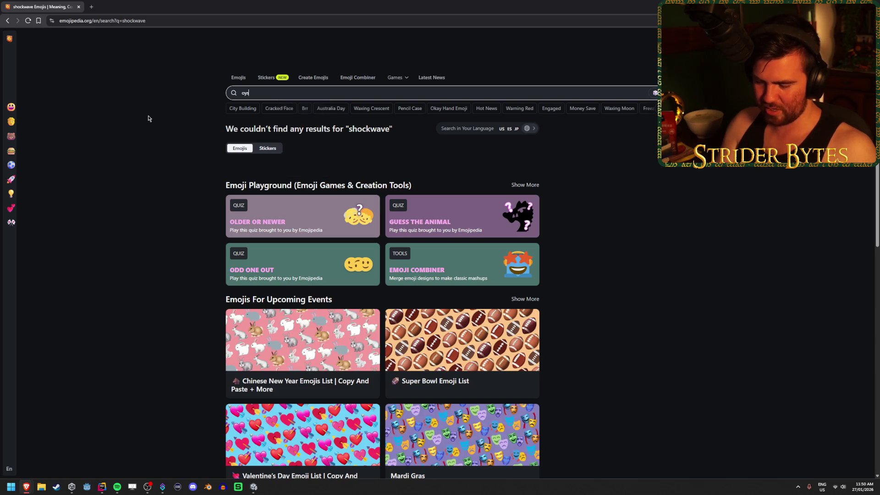
key(Return)
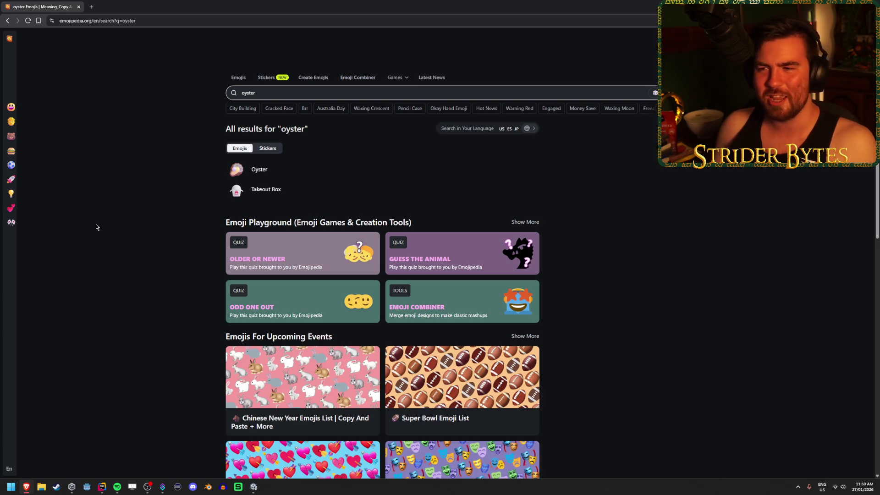
double_click(264, 94)
text(clam)
key(Return)
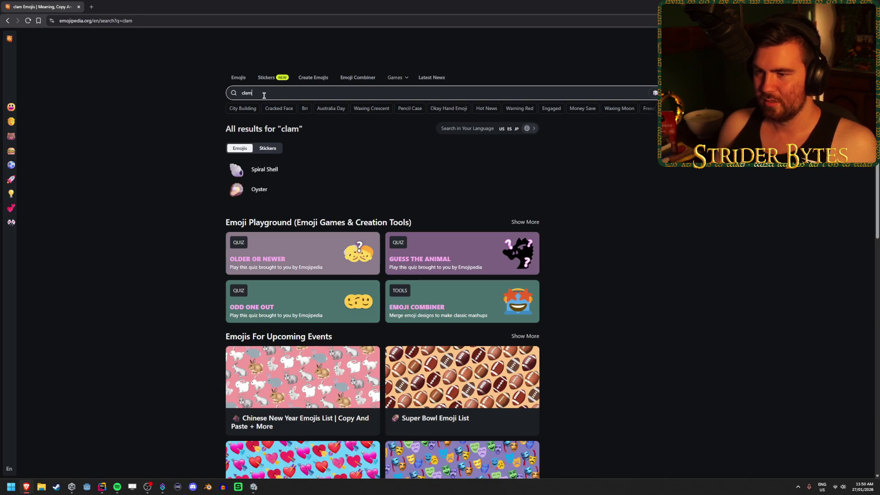
View the Oyster emoji's designs across platforms, then go back to the clam results
click(249, 185)
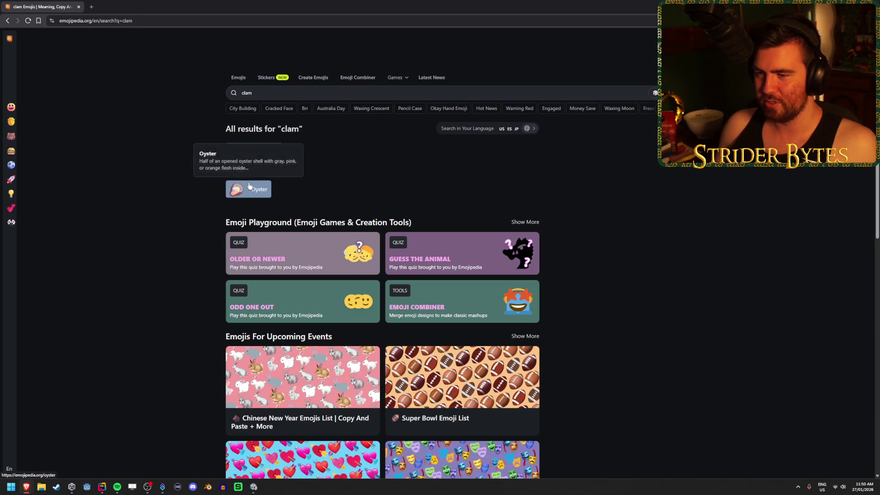
click(286, 110)
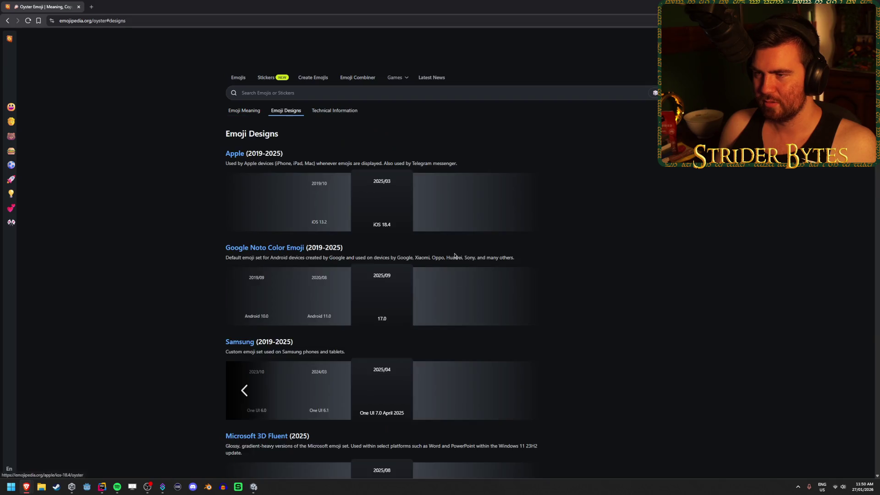
scroll(592, 260, down, 5)
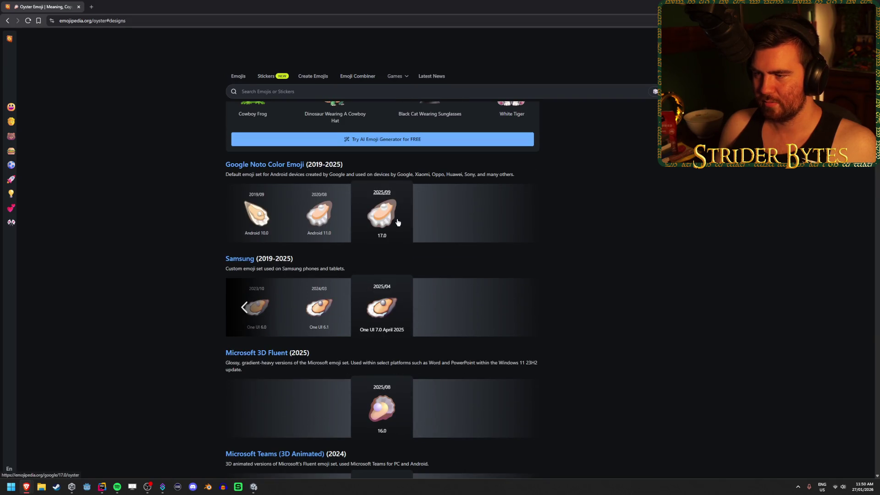
scroll(665, 227, up, 1)
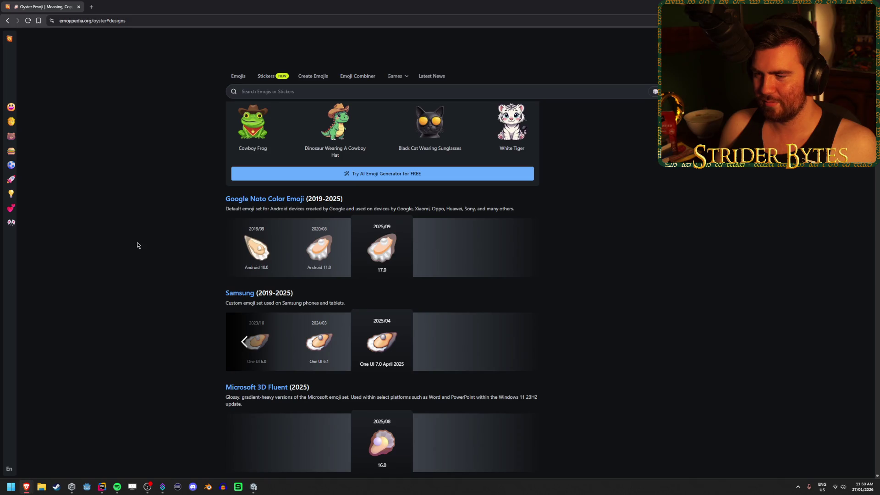
scroll(137, 245, up, 4)
click(7, 22)
Search Emojipedia for 'wind' and look over the results before returning to Unity
click(291, 92)
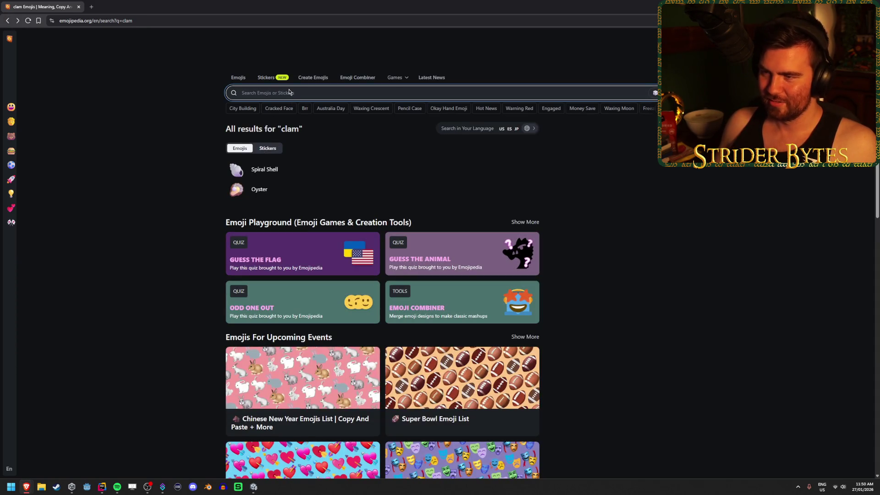
click(288, 92)
text(wind)
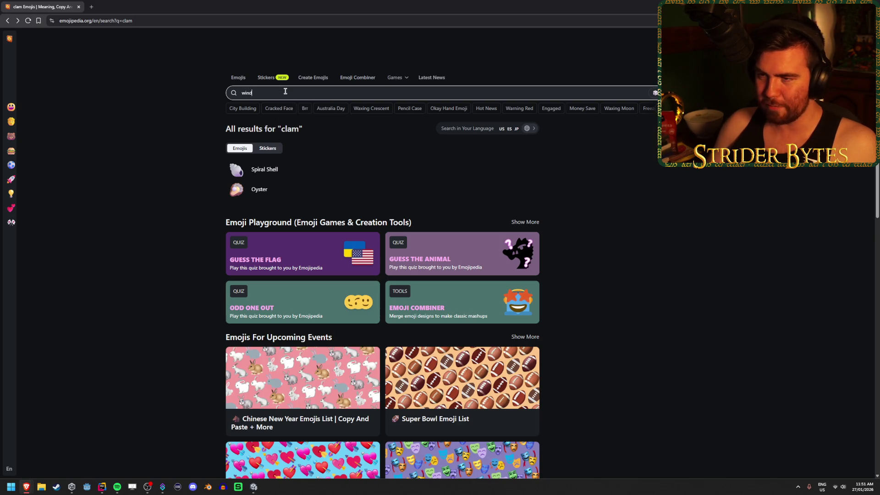
key(Return)
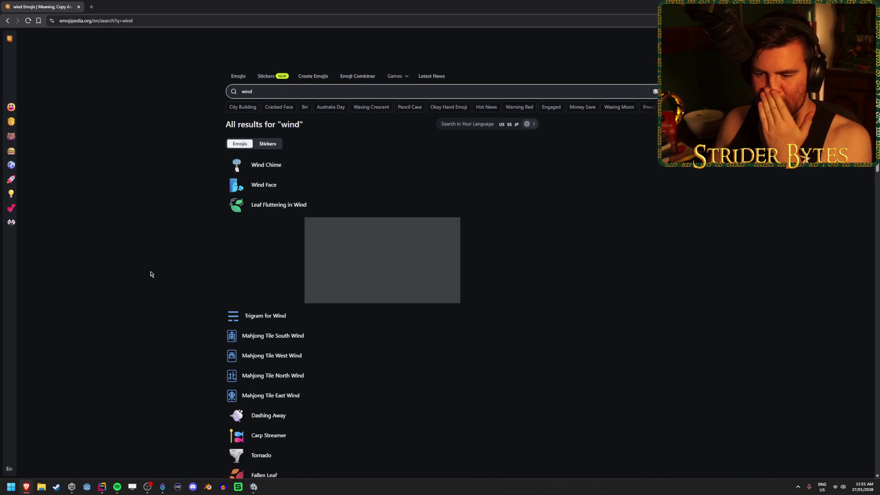
scroll(135, 270, down, 3)
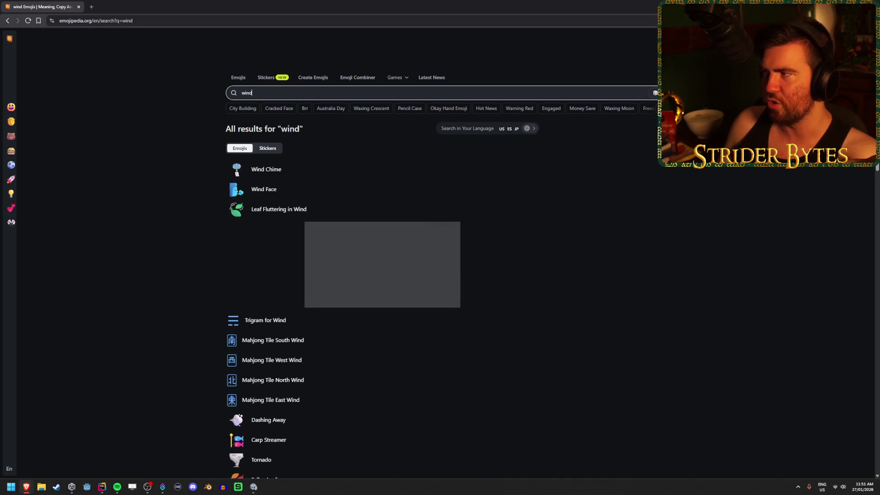
key(alt+Tab)
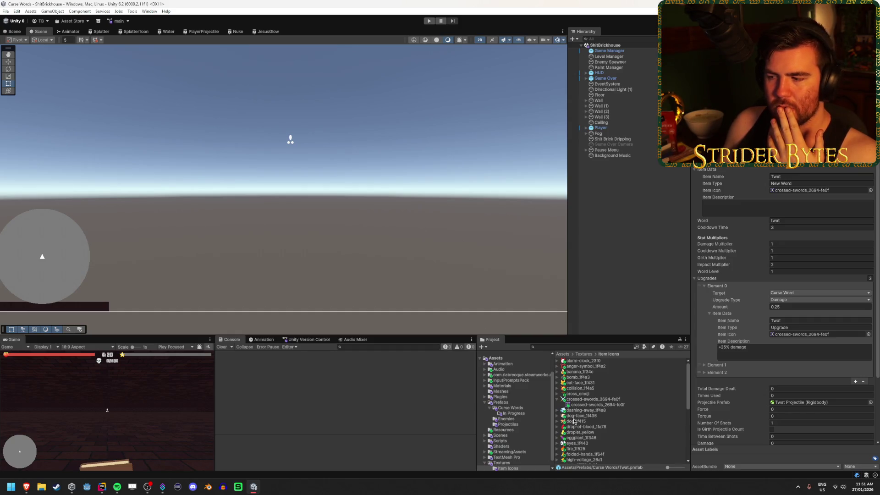
Collapse the crossed-swords icon asset, deselect Twat, and briefly visit the music app
click(558, 400)
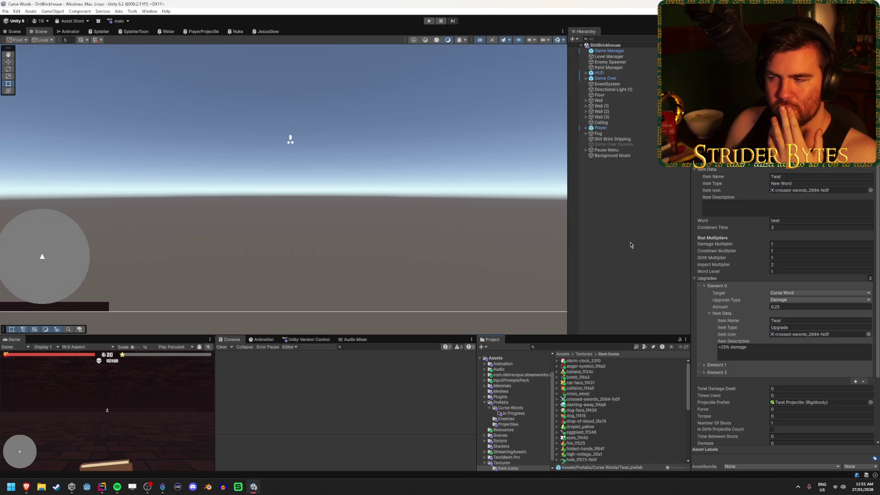
click(630, 245)
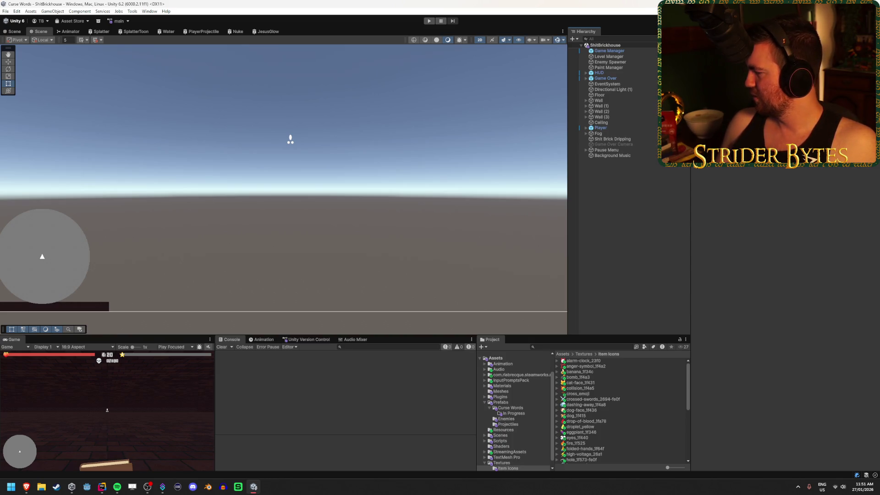
click(117, 486)
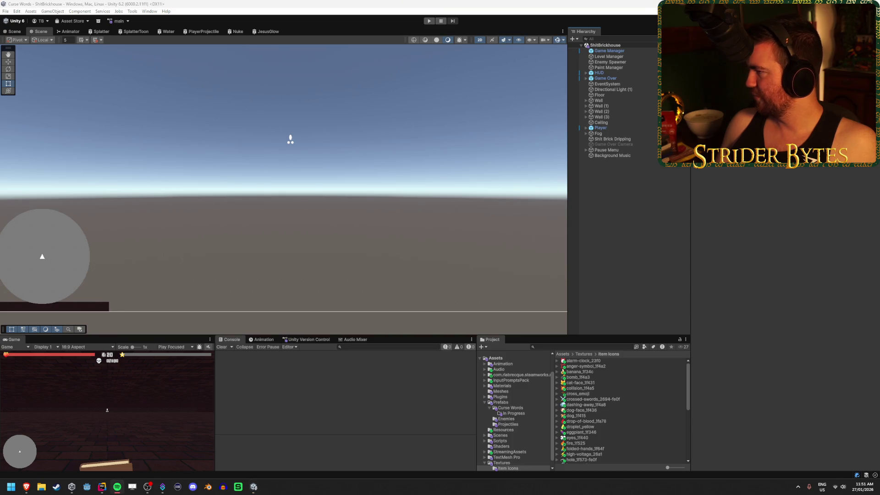
click(315, 3)
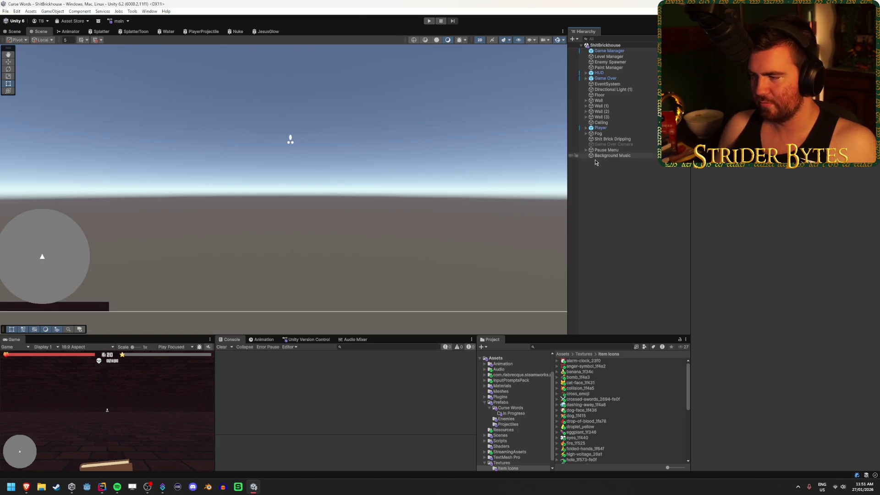
Reopen the Curse Words folder, reselect the Twat prefab, then select the Player
click(510, 408)
click(615, 449)
key(Down)
key(Down)
key(Down)
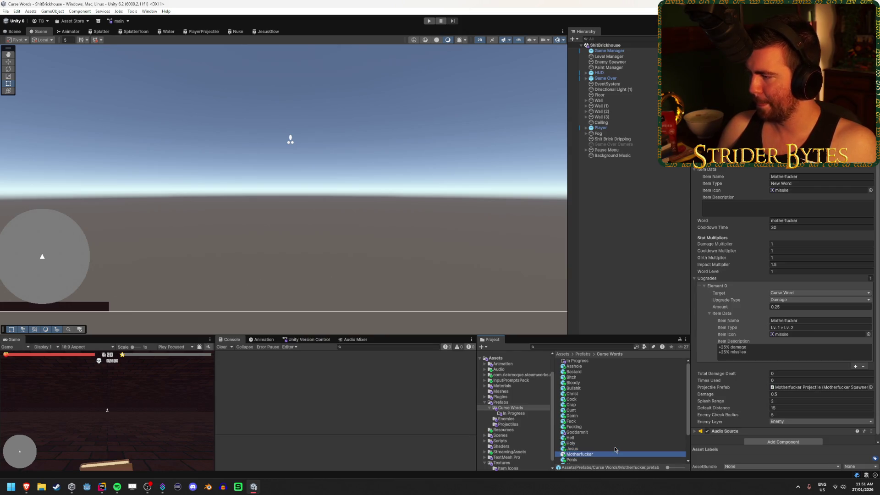
key(Up)
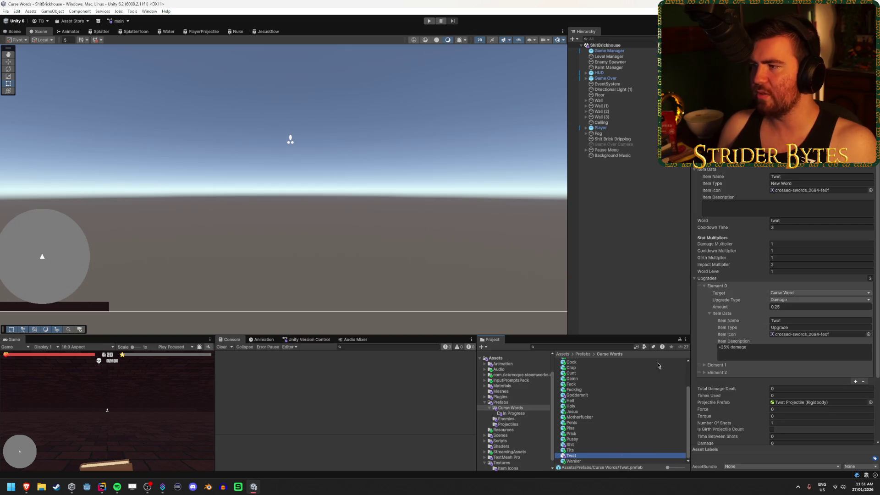
click(623, 128)
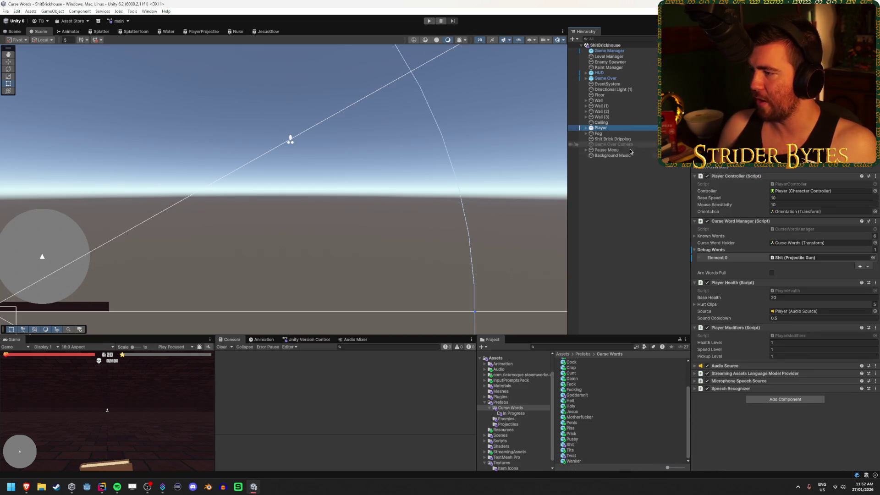
Drag the Twat prefab into the Player's Debug Words Element 0 and start the play-test
drag(572, 455, 806, 257)
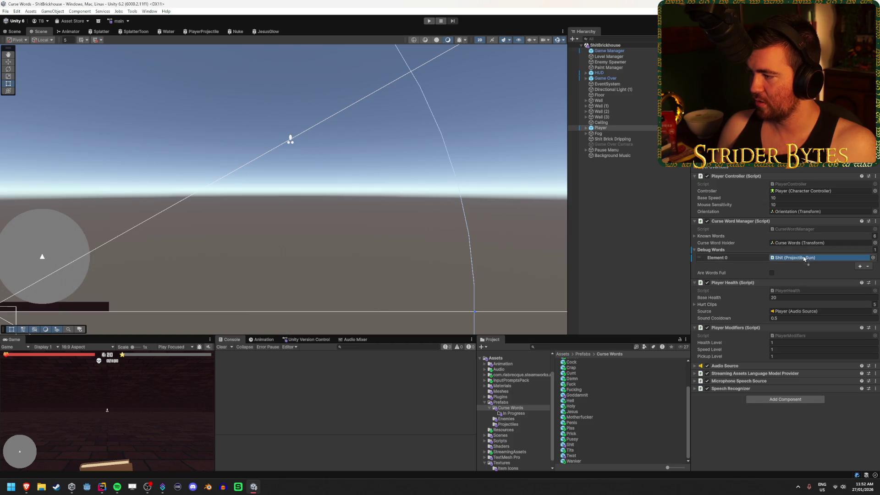
key(ctrl+p)
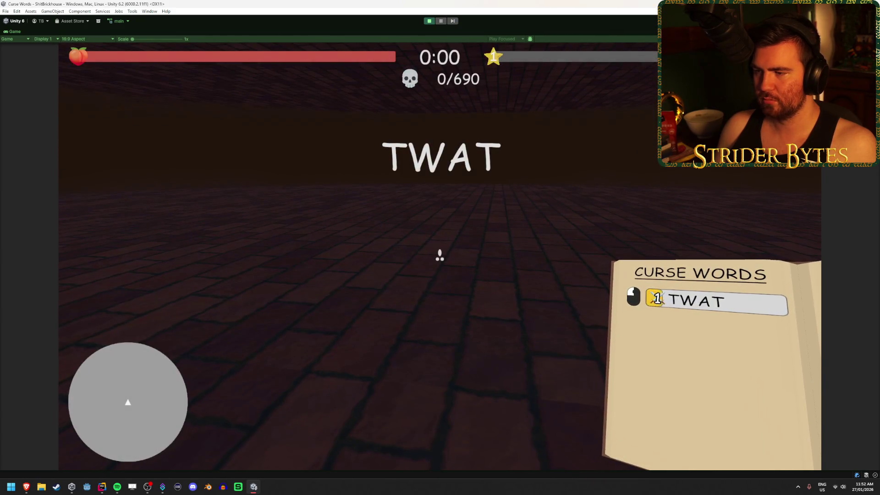
Walk into the arena and cast Twat ten times to blast the slimes back
key(w)
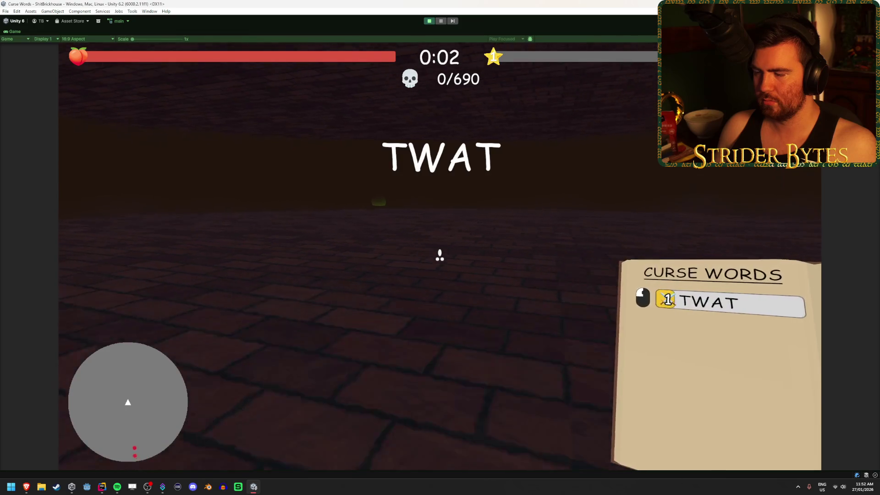
key(w)
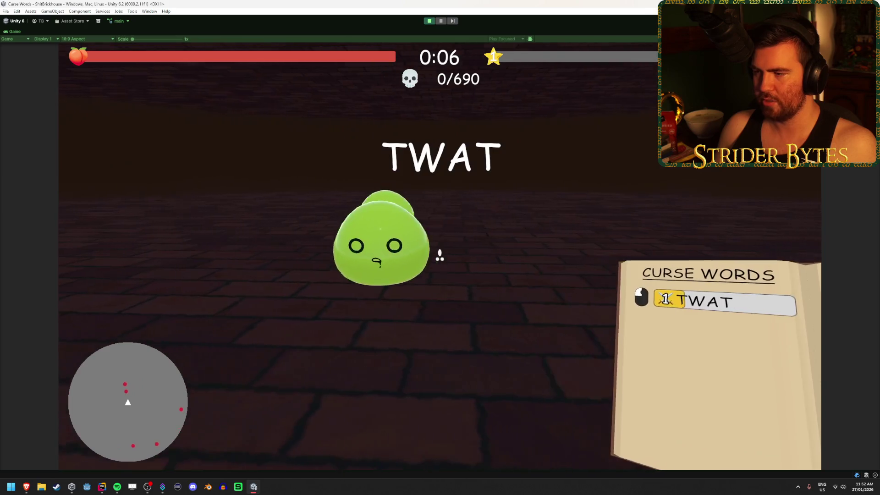
click(440, 256)
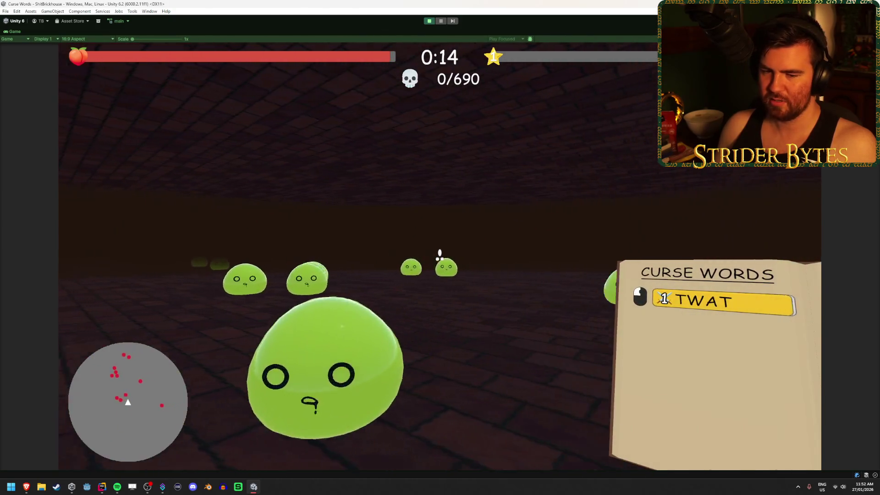
click(439, 255)
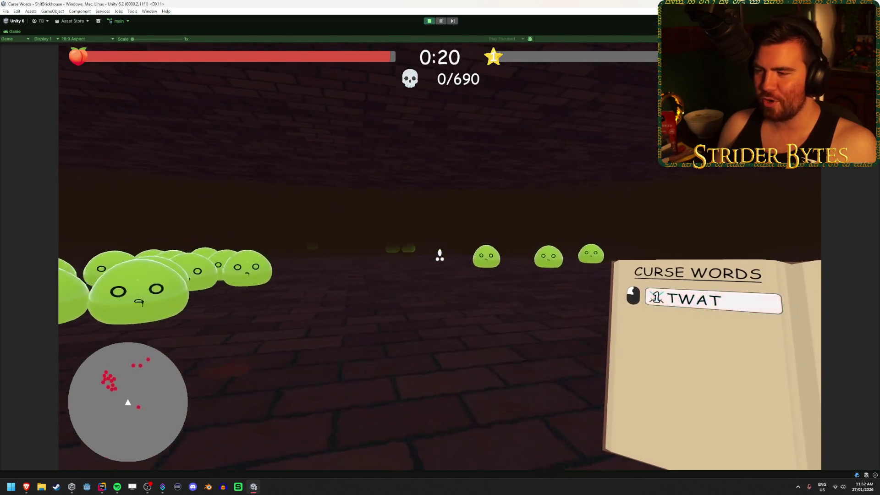
click(439, 255)
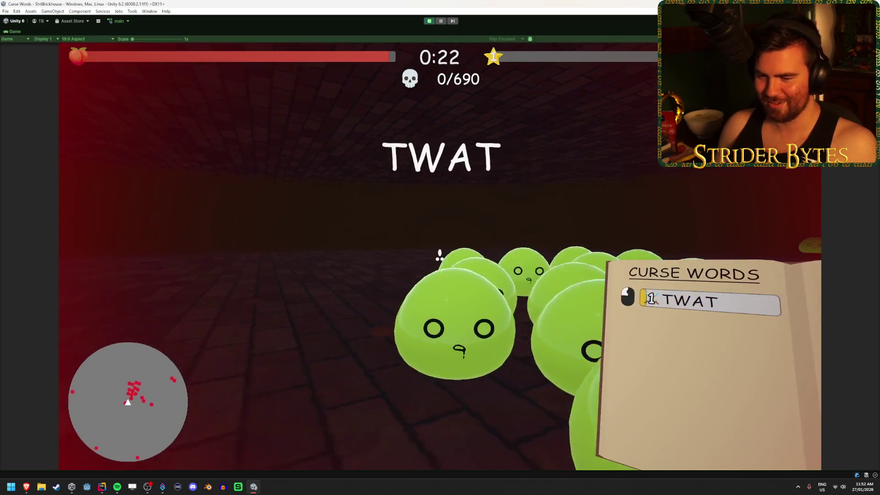
click(440, 256)
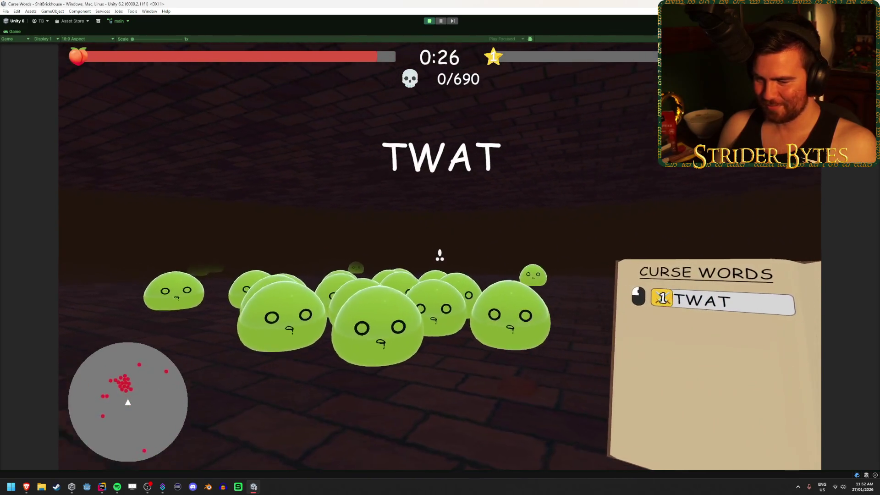
click(439, 256)
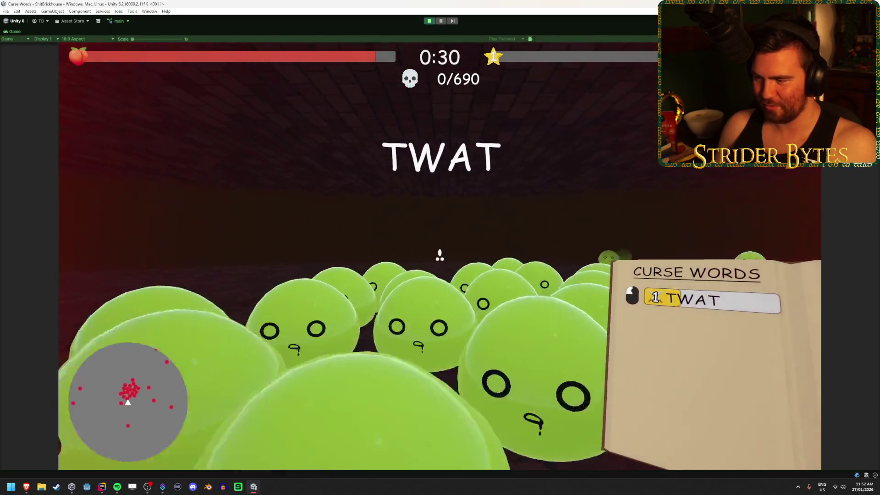
click(440, 256)
click(440, 255)
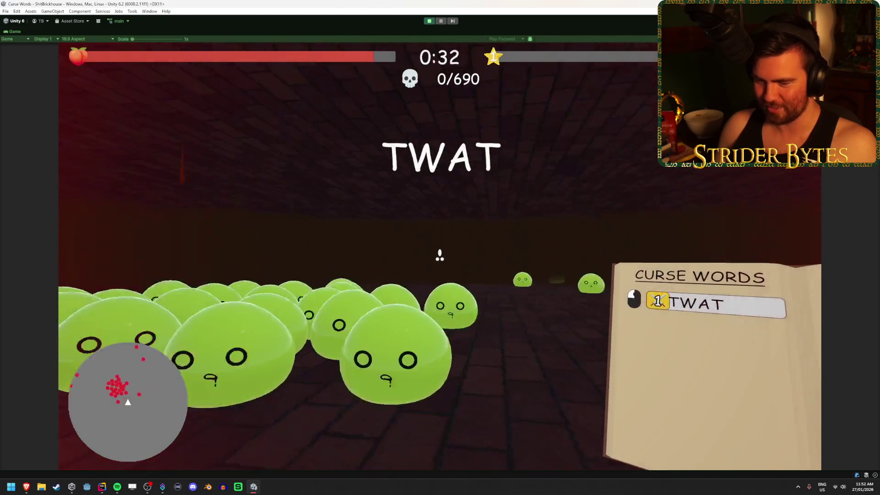
click(439, 255)
click(440, 255)
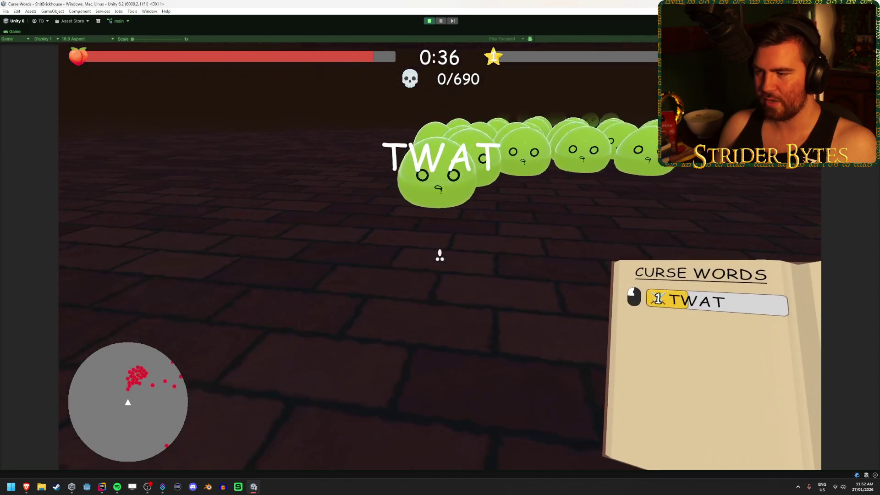
click(439, 255)
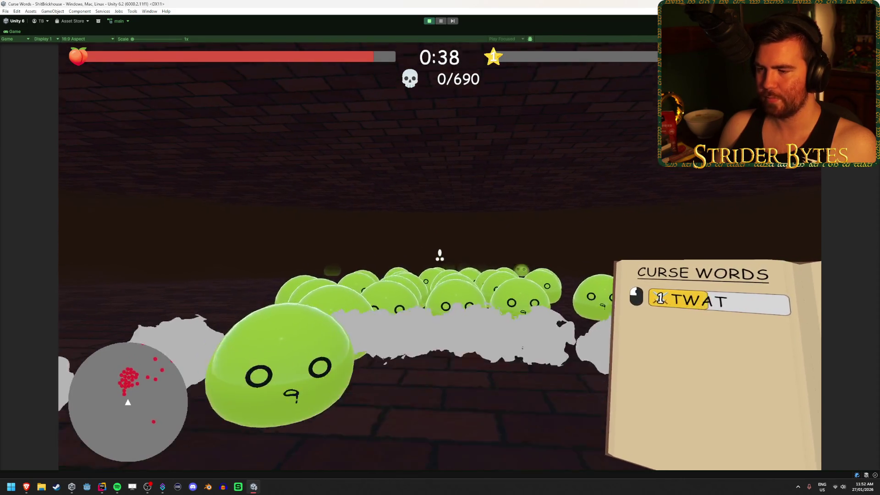
Pause and stop the play-test, then restore the full editor layout
key(Escape)
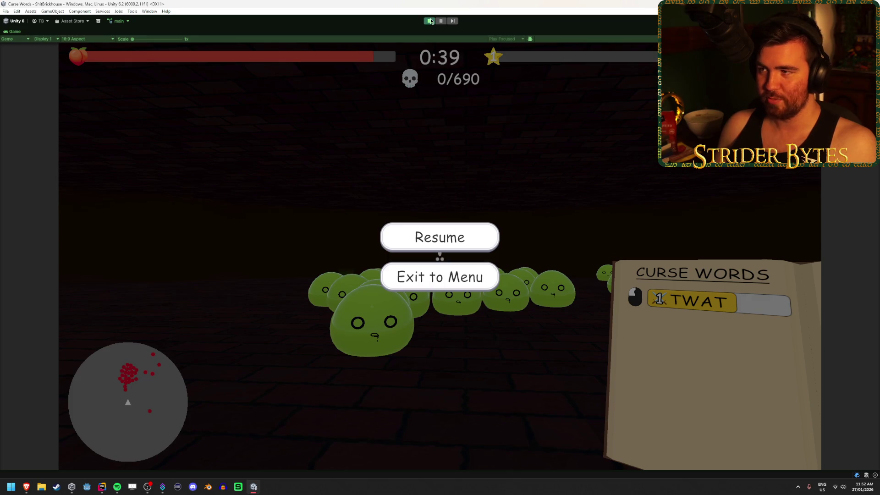
click(430, 21)
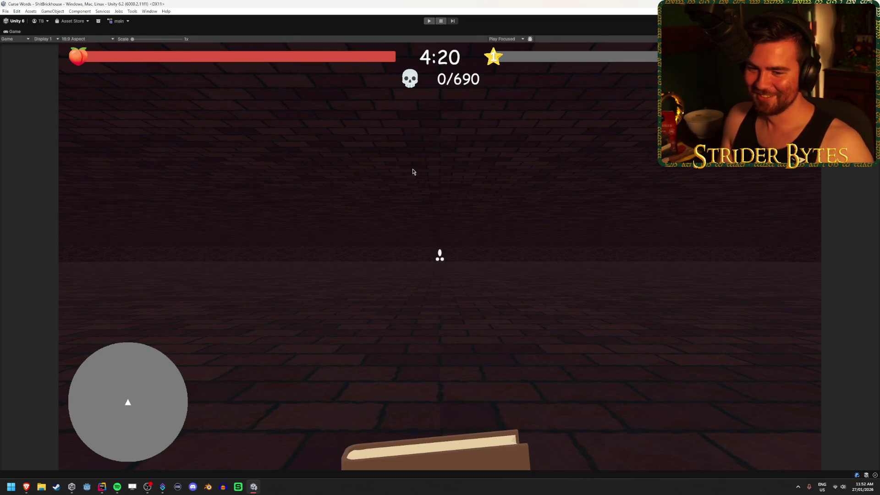
key(shift+space)
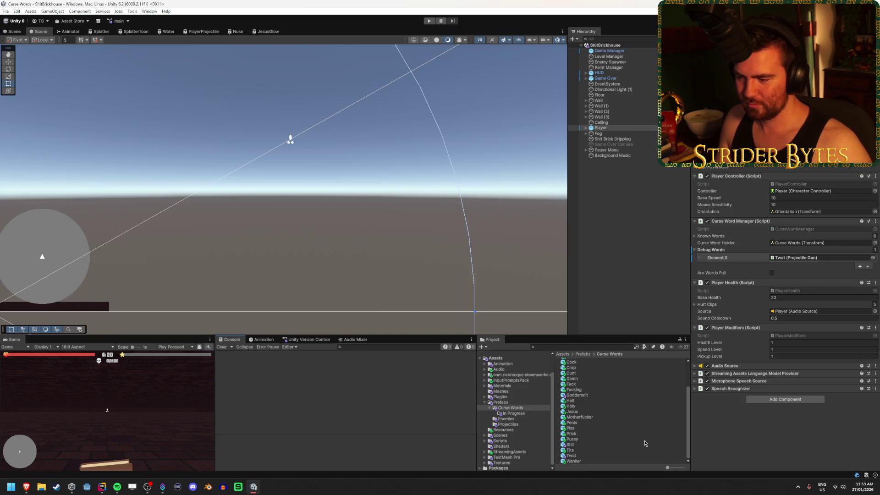
Browse the curse word prefabs, inspecting the Asshole, Cunt and Pussy settings
scroll(580, 381, up, 3)
click(575, 367)
scroll(602, 419, down, 2)
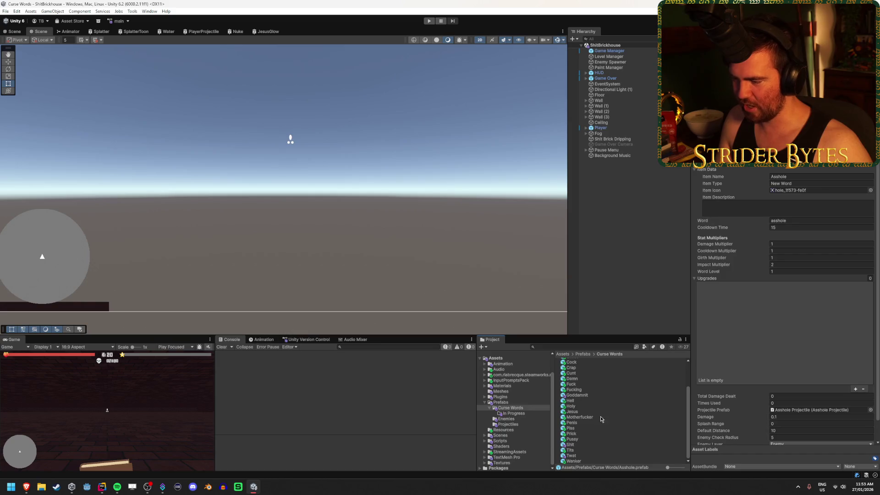
shift+click(573, 461)
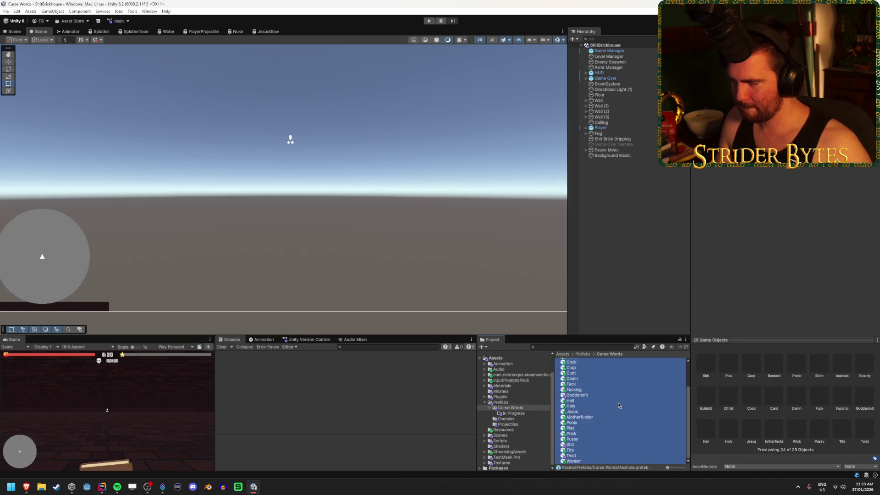
scroll(579, 403, up, 3)
click(574, 366)
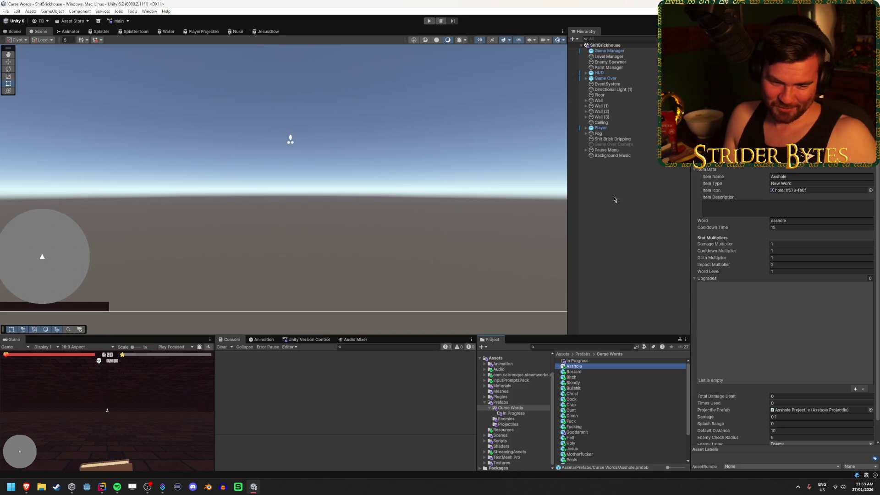
scroll(571, 453, down, 3)
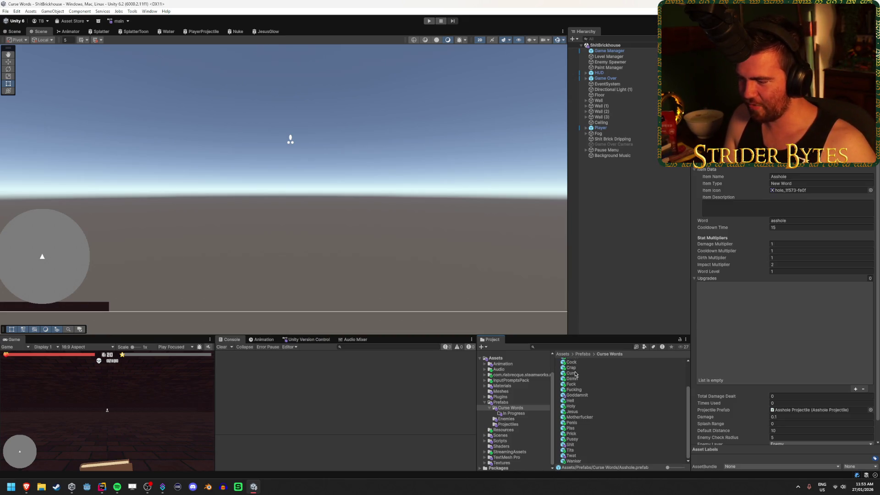
click(576, 374)
scroll(596, 412, up, 3)
scroll(576, 388, down, 3)
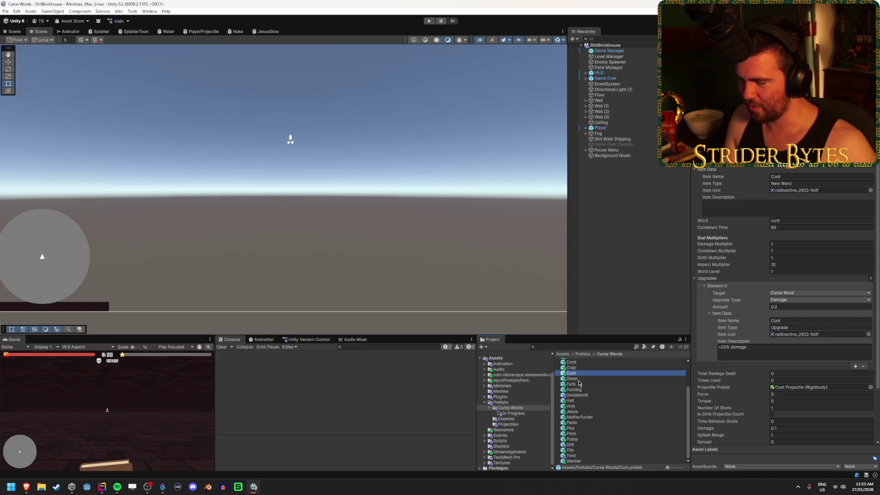
click(618, 284)
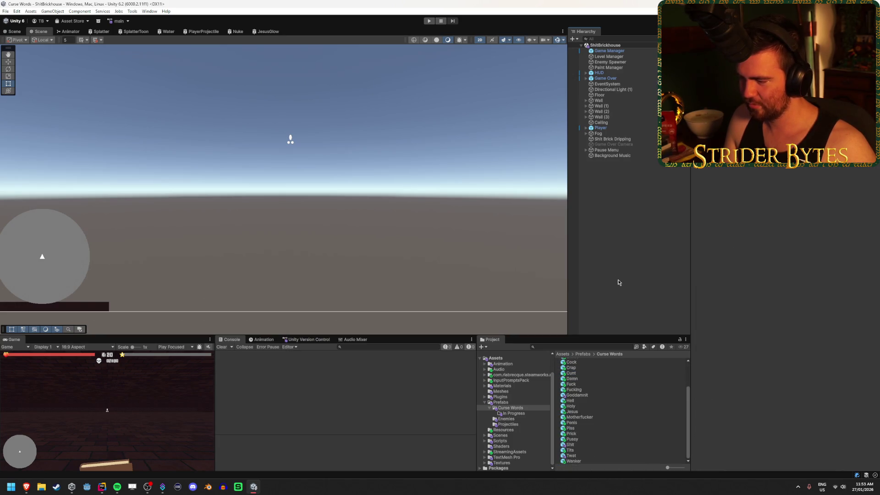
scroll(562, 452, up, 3)
scroll(564, 452, down, 3)
scroll(592, 451, up, 3)
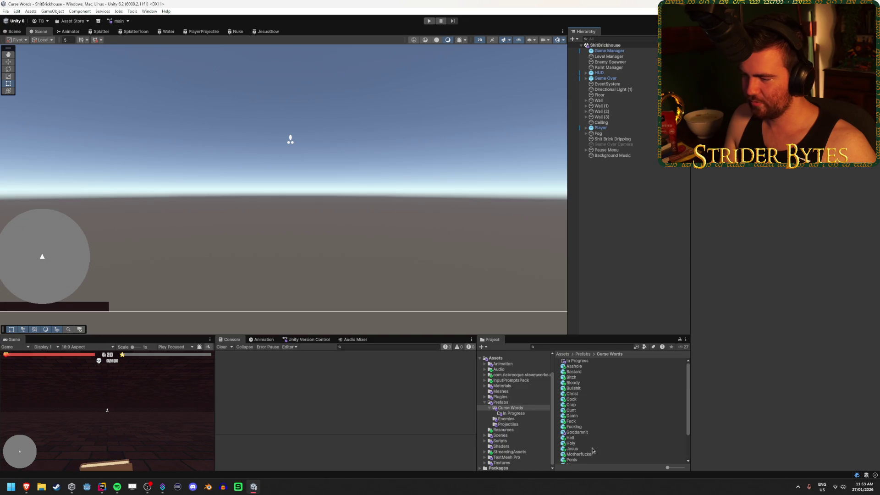
click(574, 366)
scroll(582, 412, down, 3)
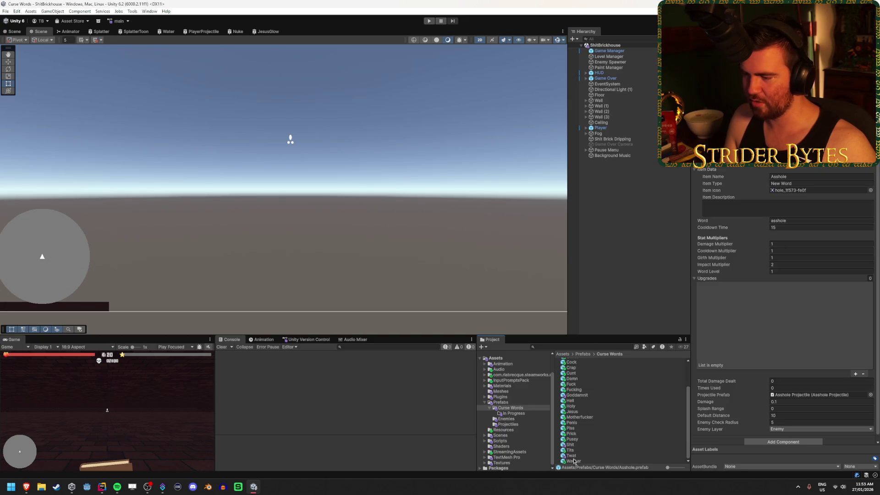
key(ctrl+a)
click(590, 439)
scroll(590, 440, up, 3)
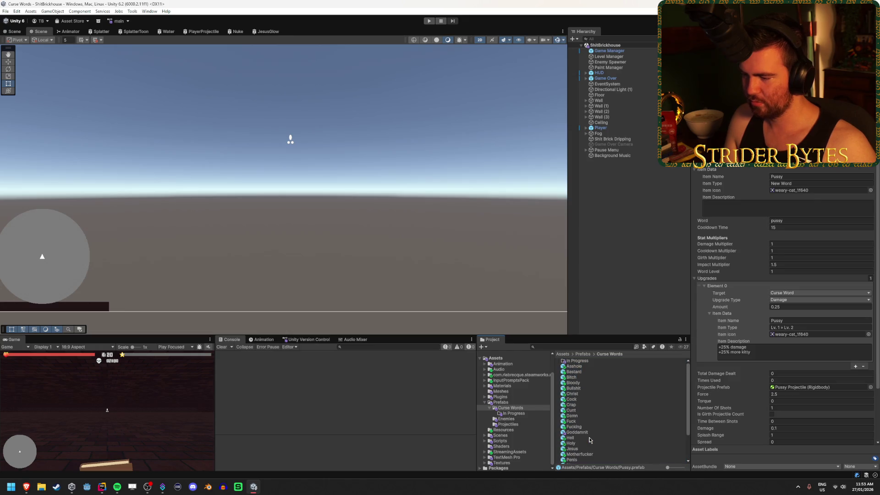
scroll(590, 440, down, 3)
click(610, 251)
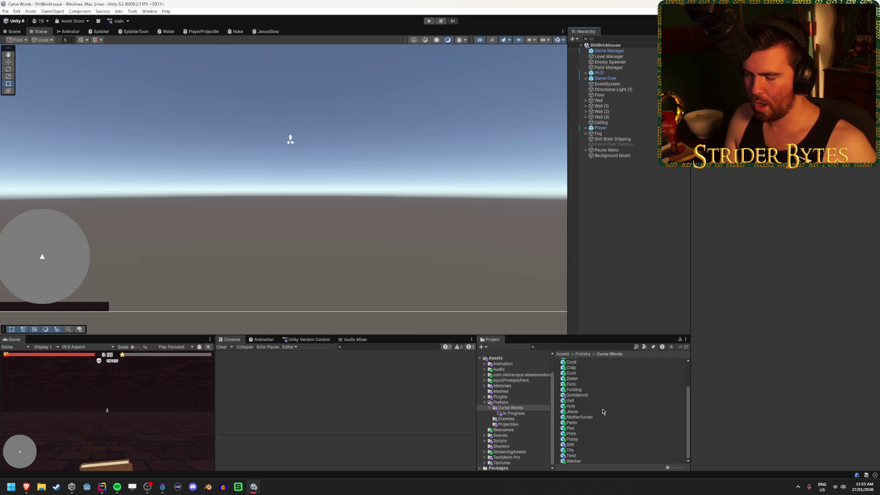
Select the Twat prefab and ping its Projectile Prefab, Twat Projectile
click(585, 457)
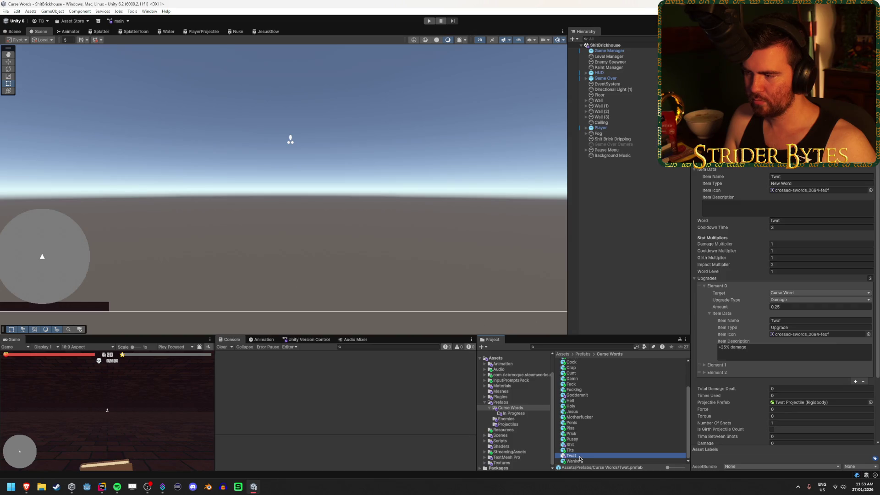
scroll(800, 390, down, 2)
click(799, 365)
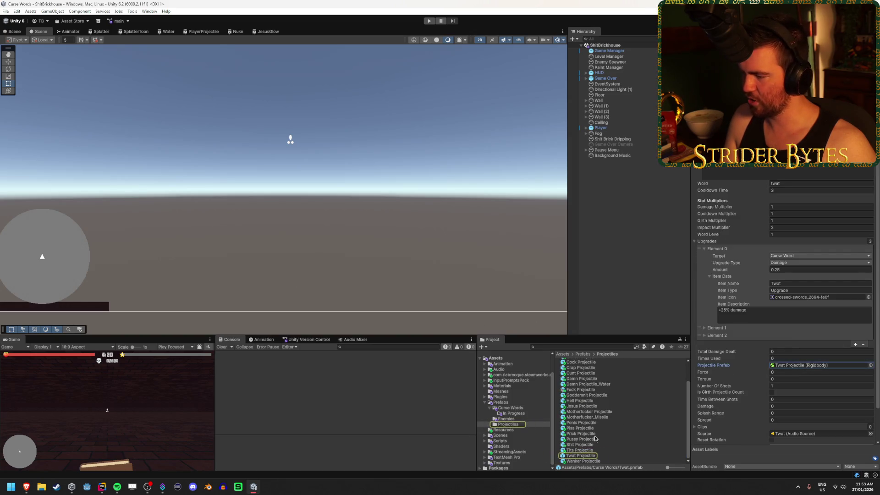
Open the Twat Projectile prefab for editing and replay its Blast particle burst
click(590, 457)
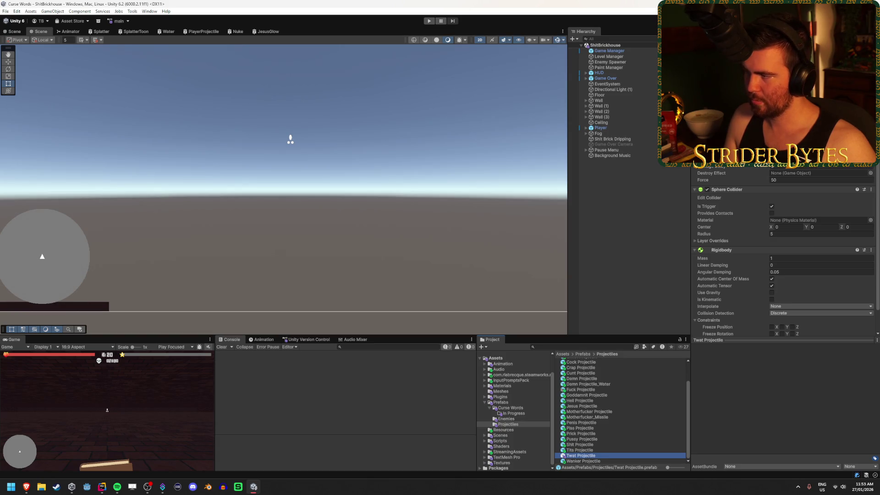
double_click(594, 457)
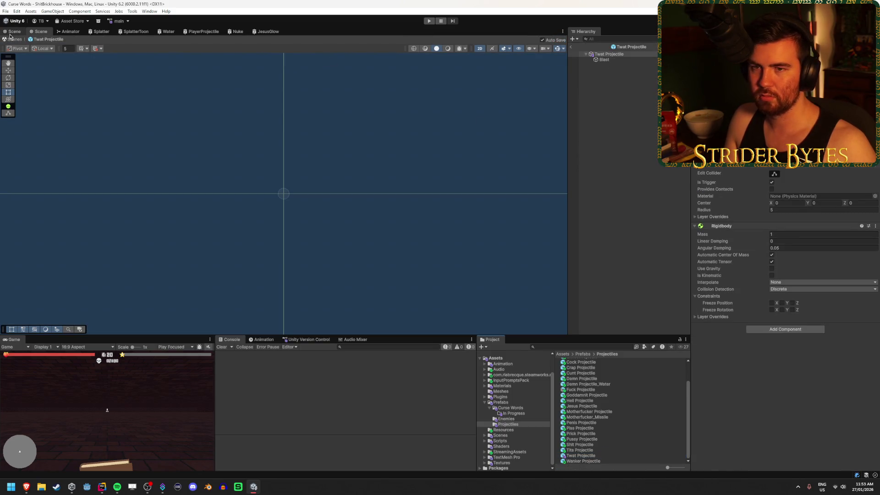
mouse_move(396, 180)
mouse_down()
mouse_move(354, 167)
mouse_move(362, 157)
mouse_move(344, 149)
mouse_up()
click(603, 60)
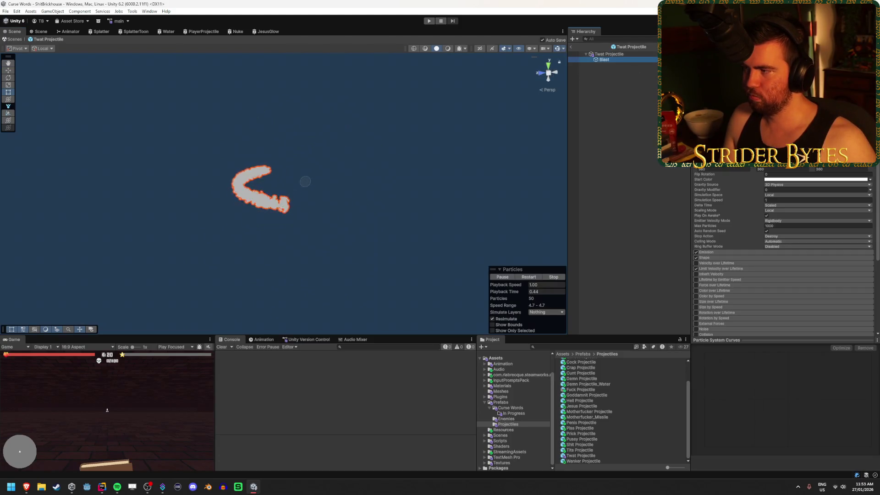
click(529, 278)
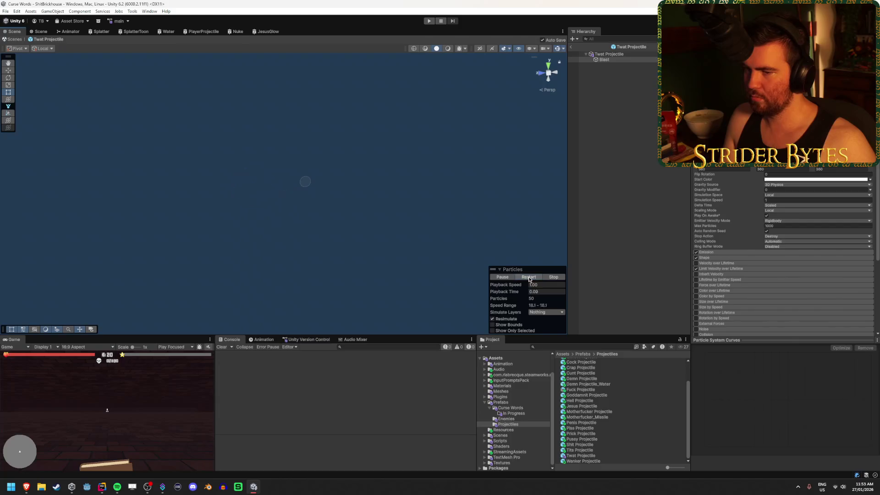
click(529, 277)
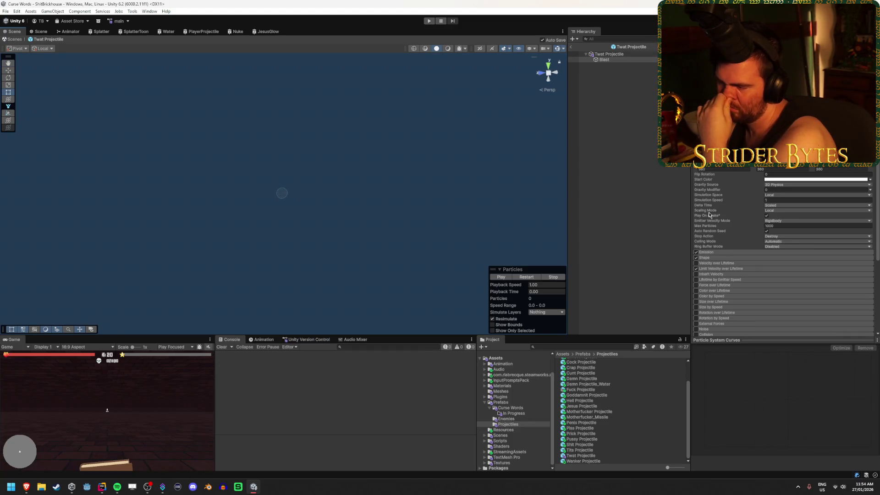
Toggle the Blast's Rotation by Speed module open and closed
scroll(753, 214, down, 2)
scroll(733, 229, down, 3)
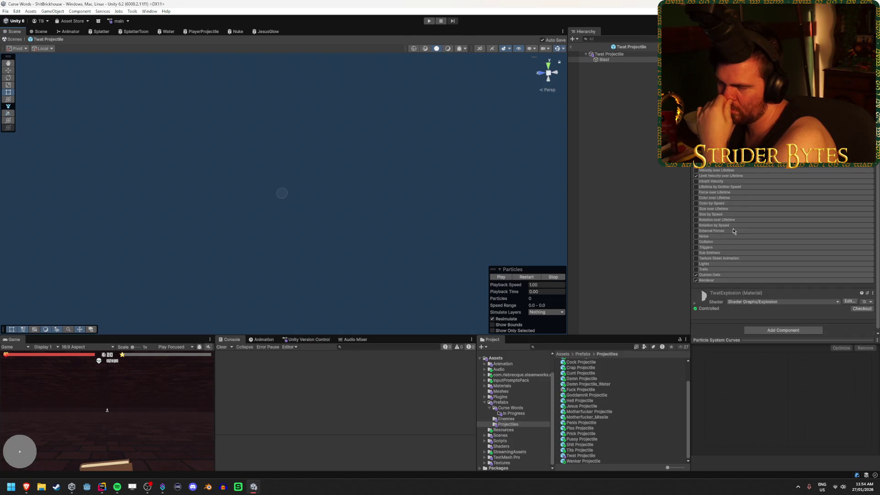
click(732, 221)
click(733, 221)
click(725, 226)
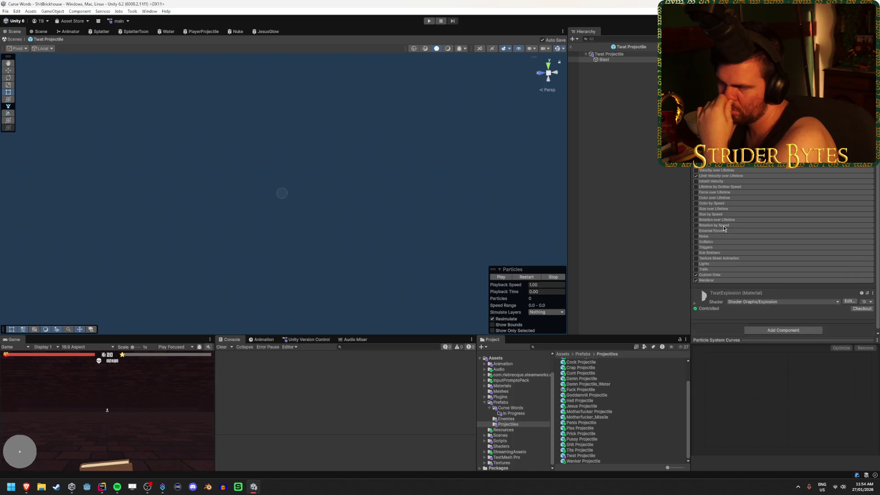
click(725, 226)
scroll(724, 228, up, 5)
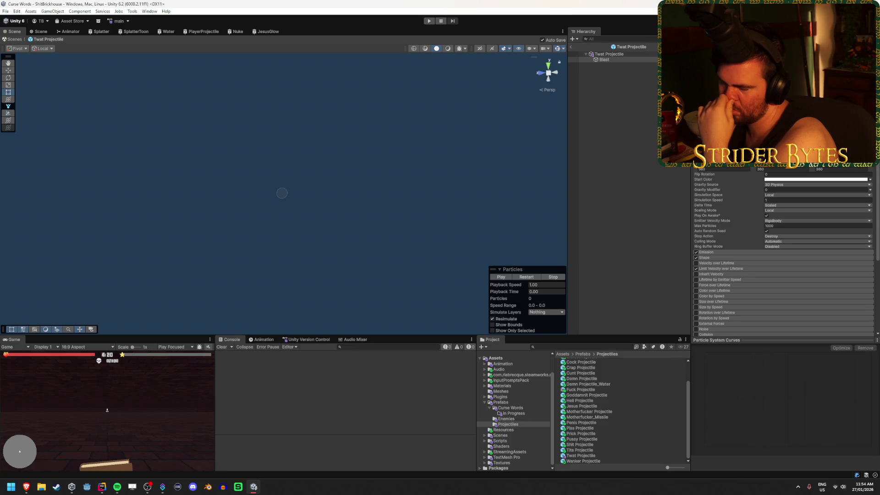
Expand Shape and preview the burst with the radius widened to about 3
click(720, 255)
scroll(744, 215, down, 3)
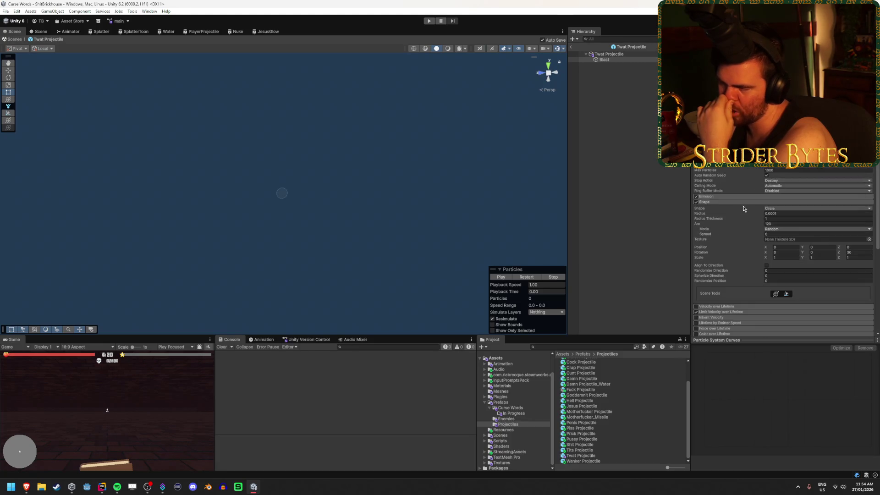
click(527, 277)
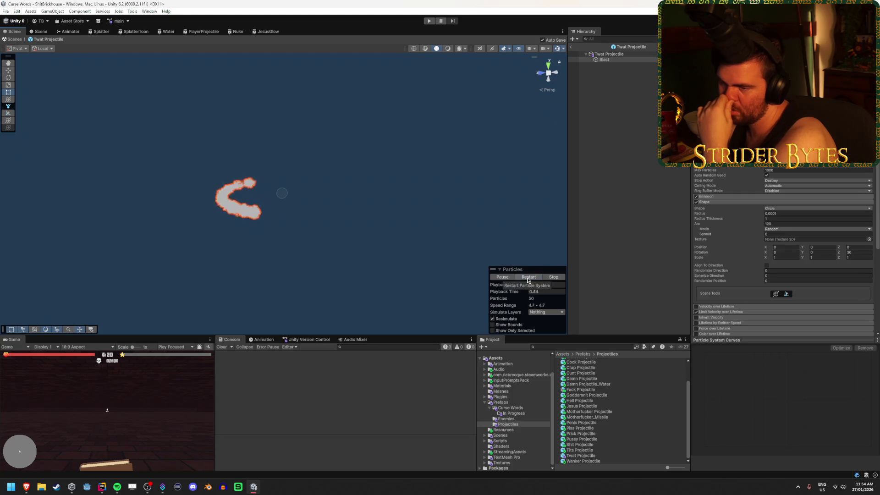
click(527, 277)
click(527, 278)
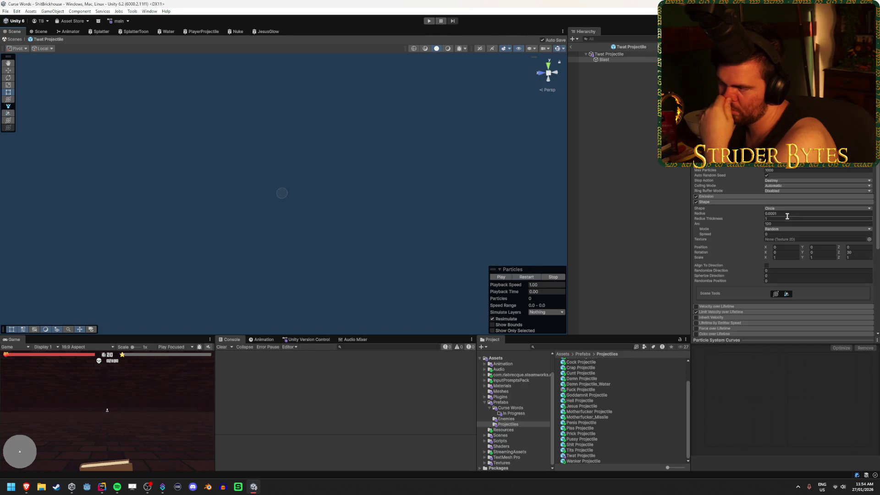
mouse_move(706, 214)
mouse_down()
mouse_move(779, 214)
mouse_move(720, 216)
mouse_up()
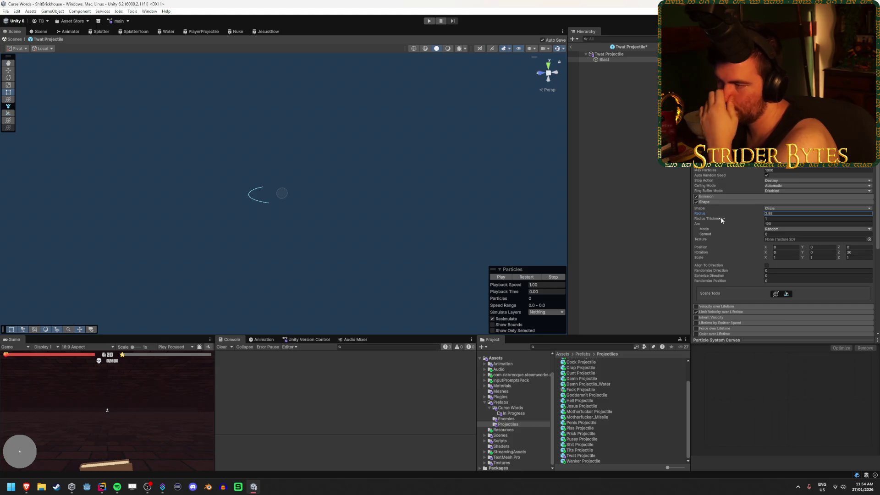
click(520, 278)
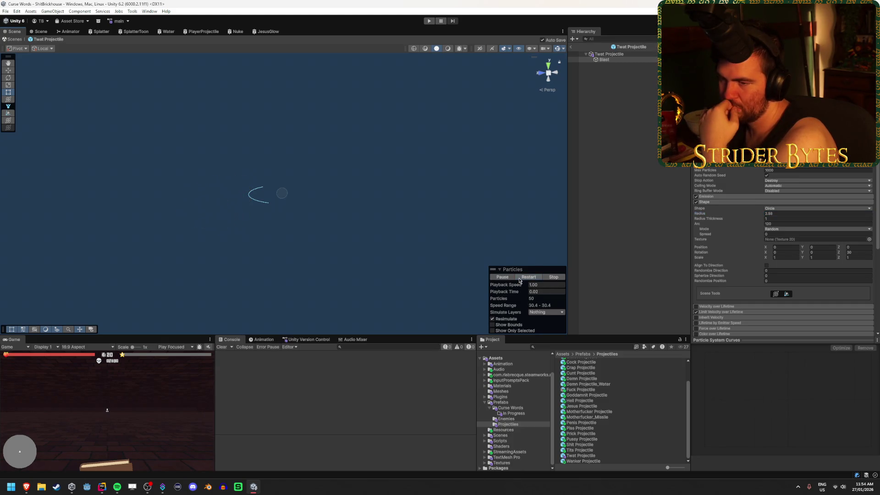
Reset the shape radius to 0.0001, collapse Shape and select the Twat Projectile root
drag(700, 213, 650, 215)
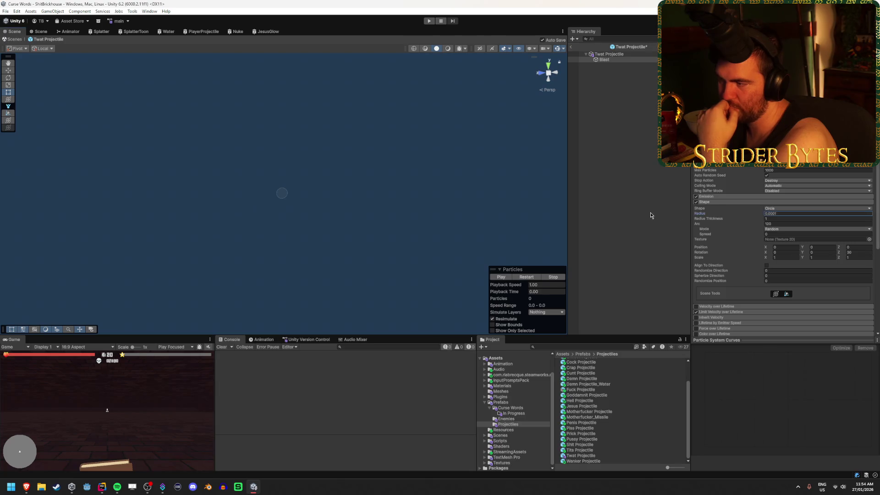
click(768, 214)
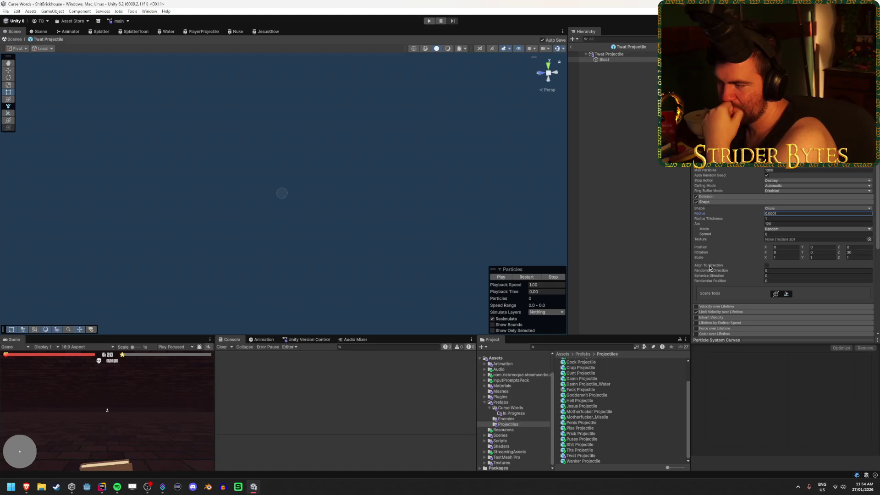
click(704, 202)
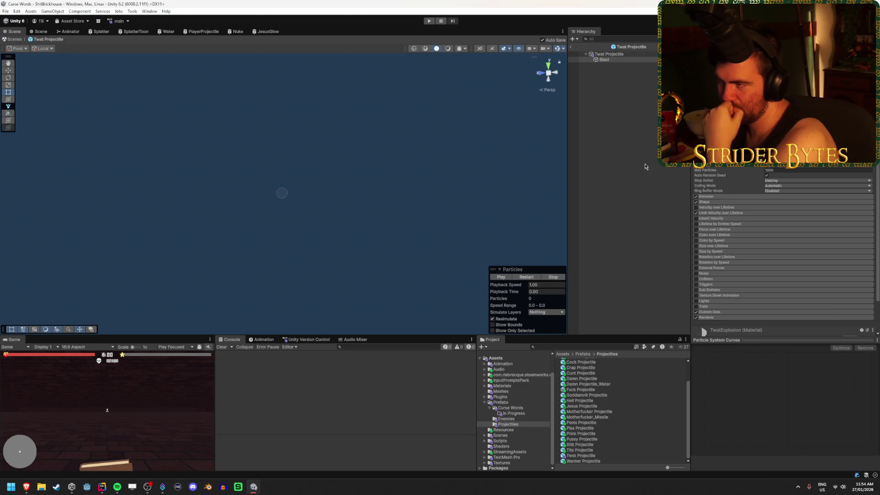
click(609, 54)
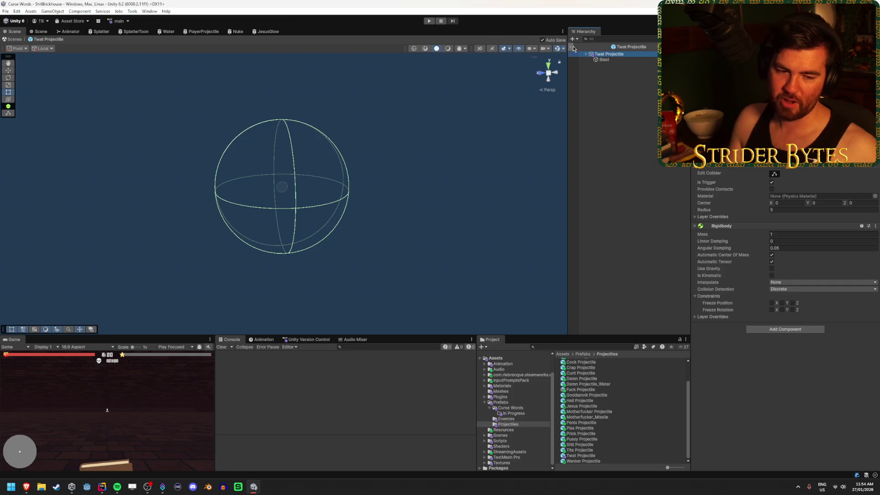
Exit Twat Projectile prefab mode via the Hierarchy back arrow
click(573, 46)
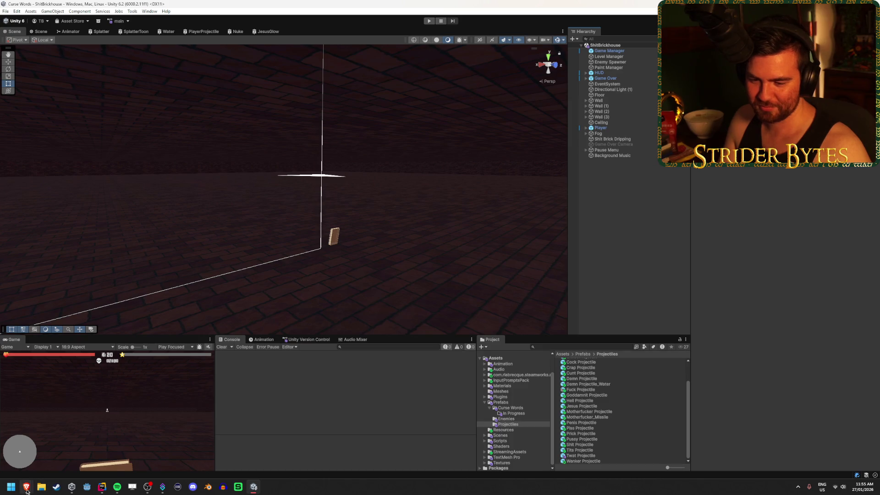
In Emojipedia, open the Oyster emoji's Google Noto 17.0 design
mouse_move(26, 491)
click(60, 461)
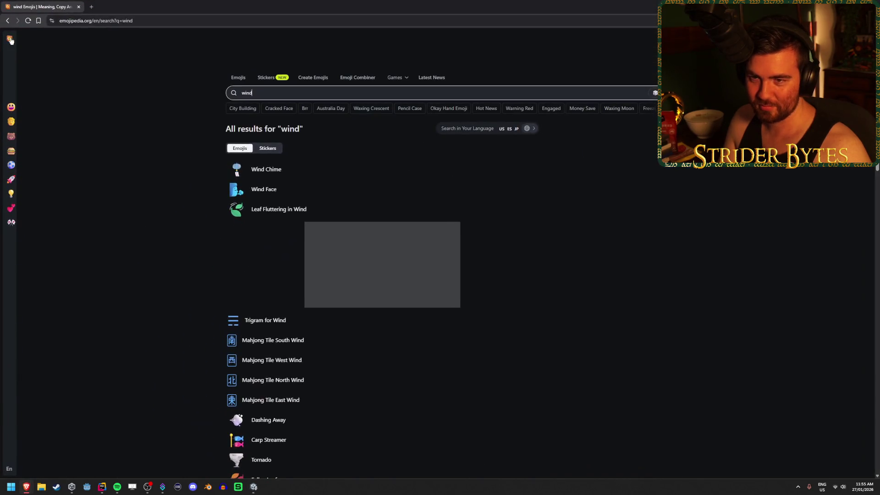
click(241, 189)
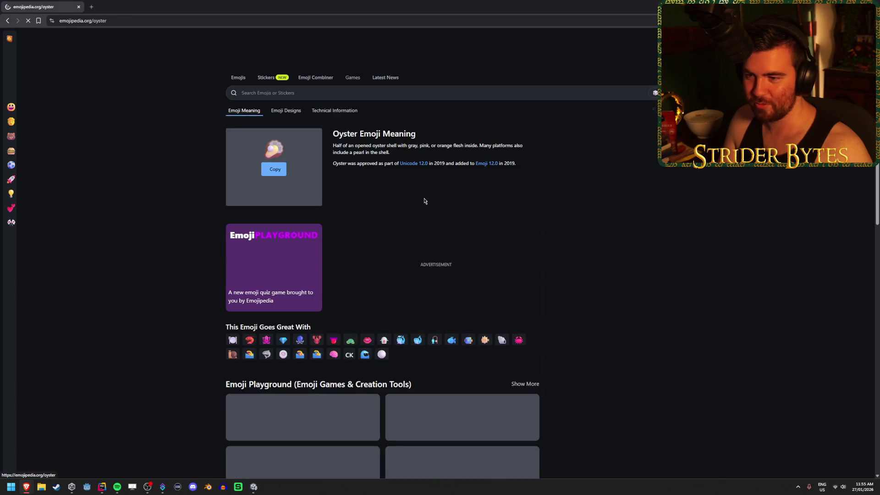
click(297, 115)
scroll(482, 312, down, 3)
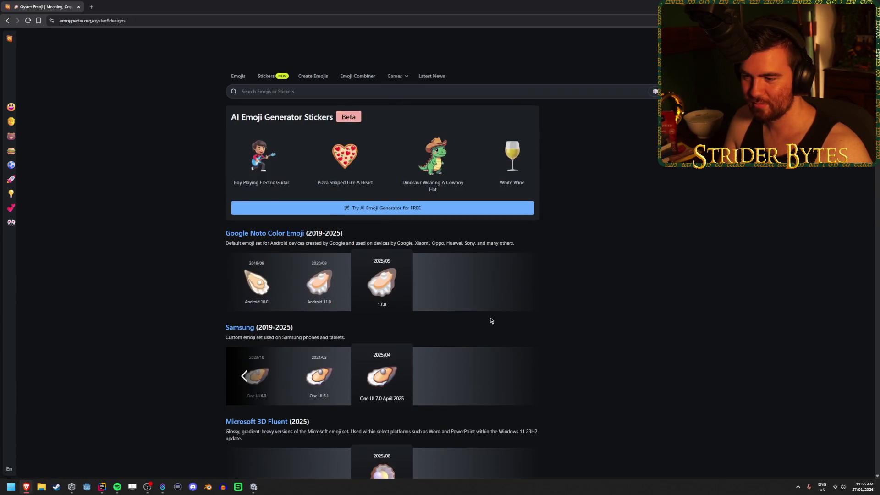
click(381, 281)
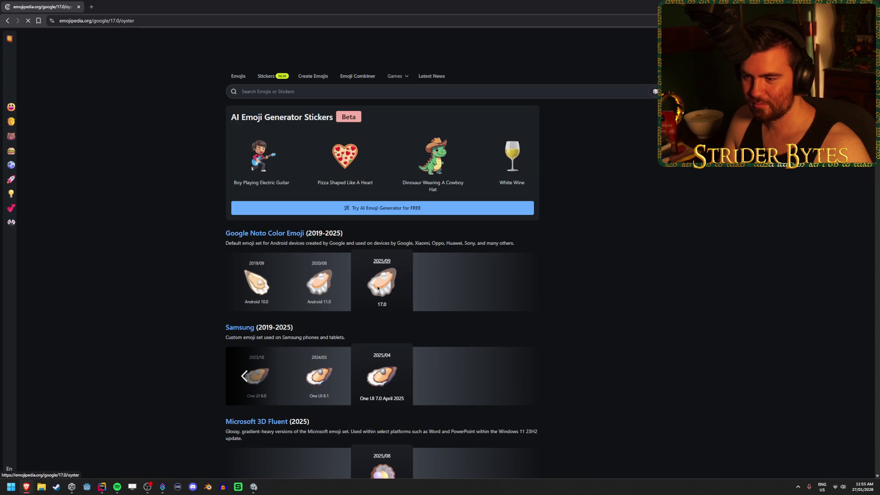
Save the oyster image as oyster_1f9aa.png and return to Unity
right_click(277, 181)
click(297, 195)
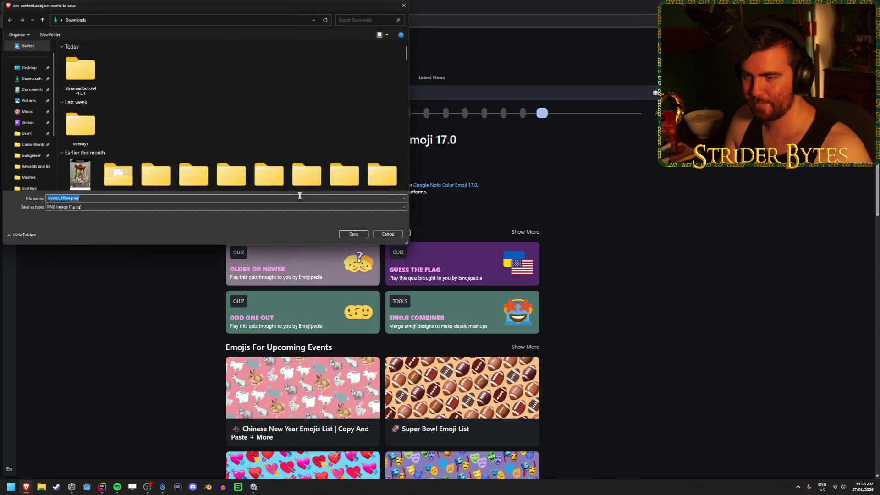
key(Return)
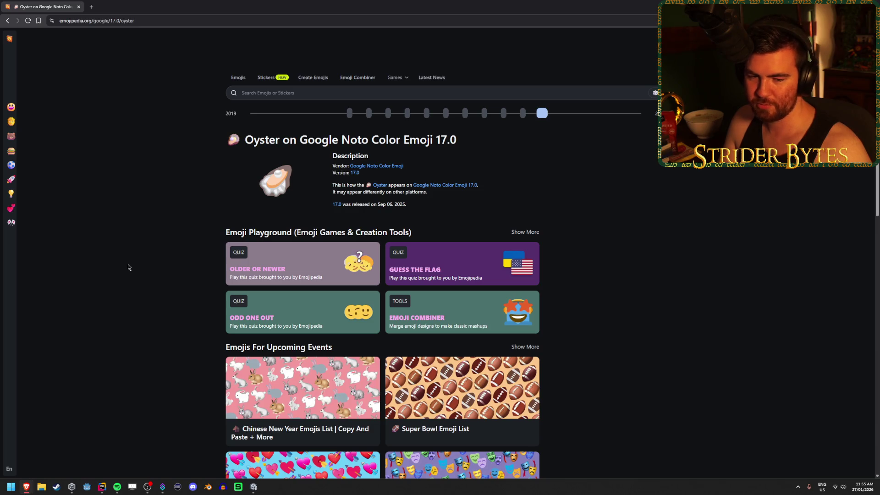
key(alt+Tab)
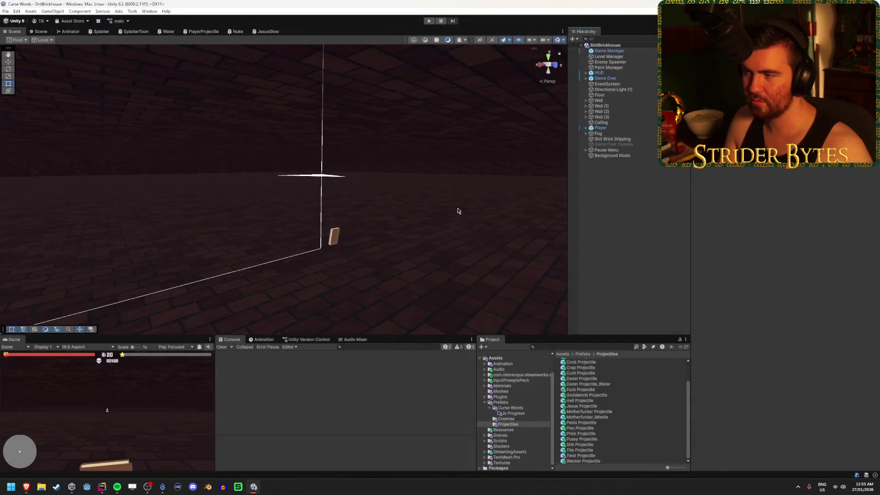
Open Assets > Textures > Item Icons and select the oyster_1f9aa texture
scroll(490, 465, down, 1)
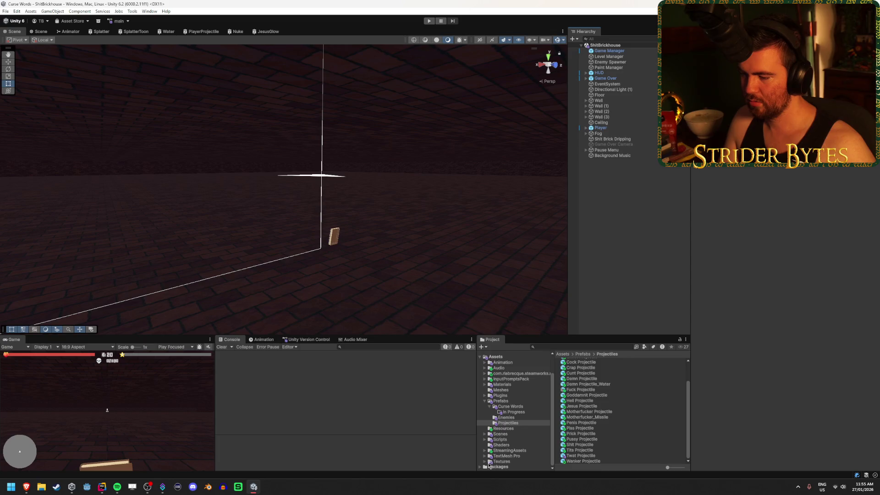
click(504, 467)
scroll(590, 413, down, 5)
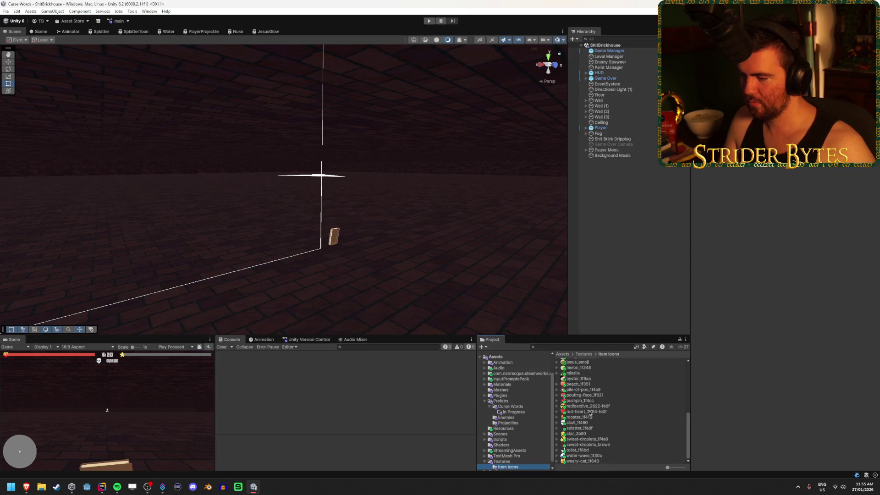
scroll(581, 411, up, 2)
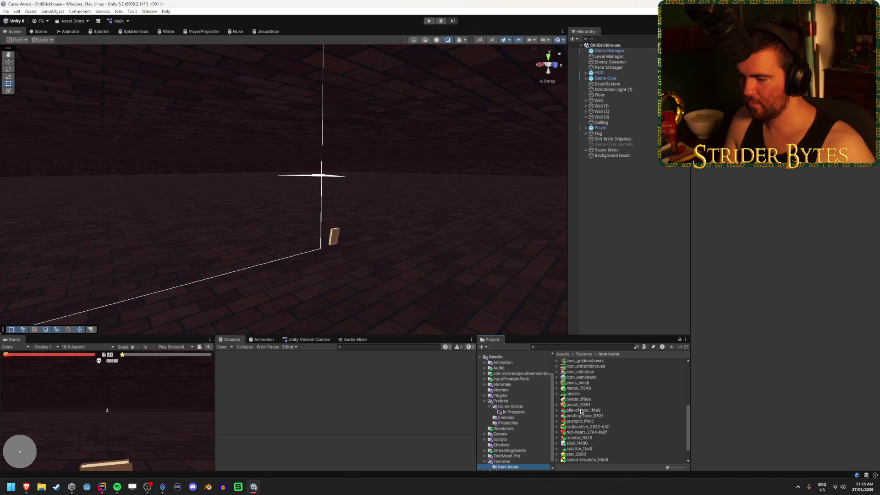
click(578, 400)
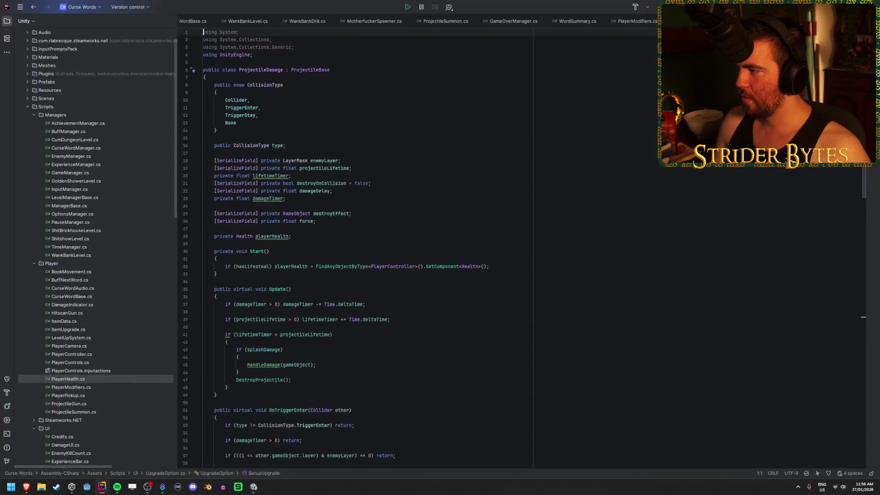
Inspect line 126's knockback AddForce call using ForceMode.Acceleration in ProjectileDamage.cs
scroll(404, 216, down, 3)
scroll(409, 215, down, 4)
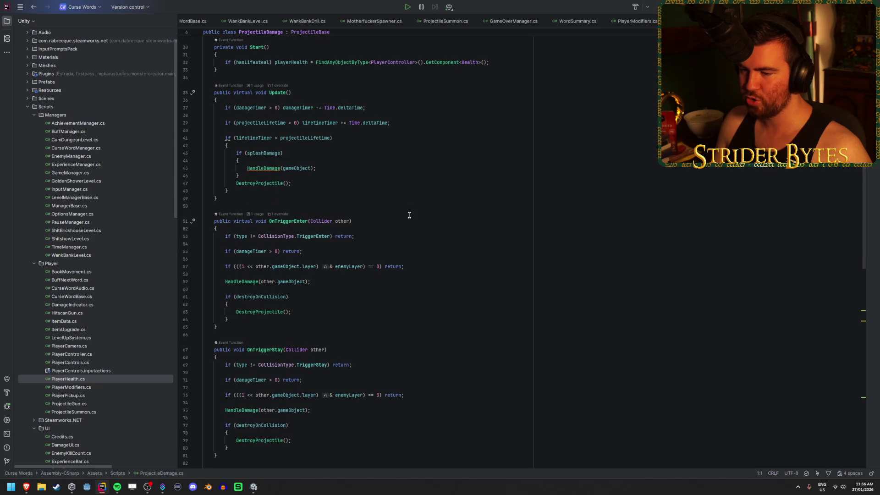
scroll(409, 215, down, 6)
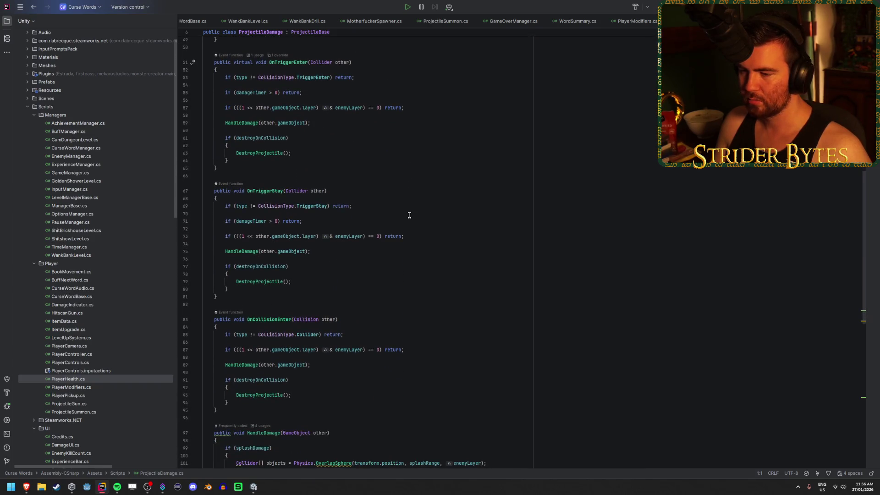
scroll(409, 215, down, 10)
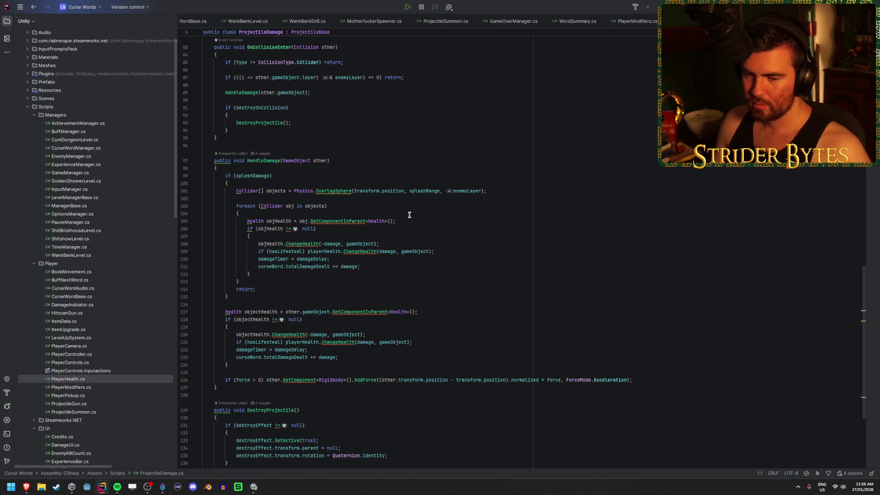
scroll(409, 215, down, 2)
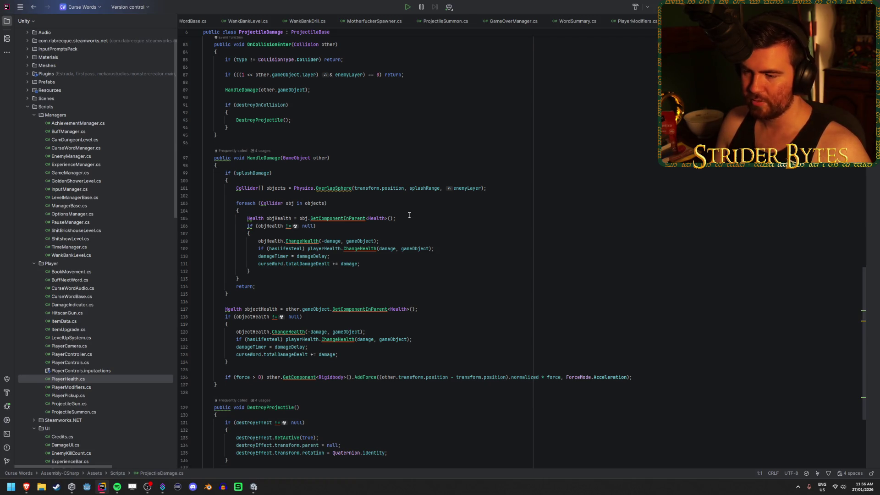
click(425, 266)
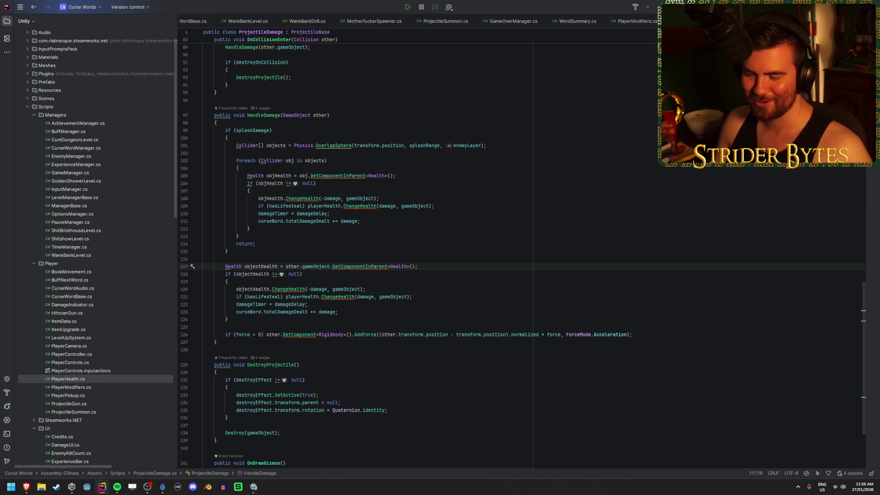
scroll(421, 322, down, 1)
click(400, 298)
click(236, 311)
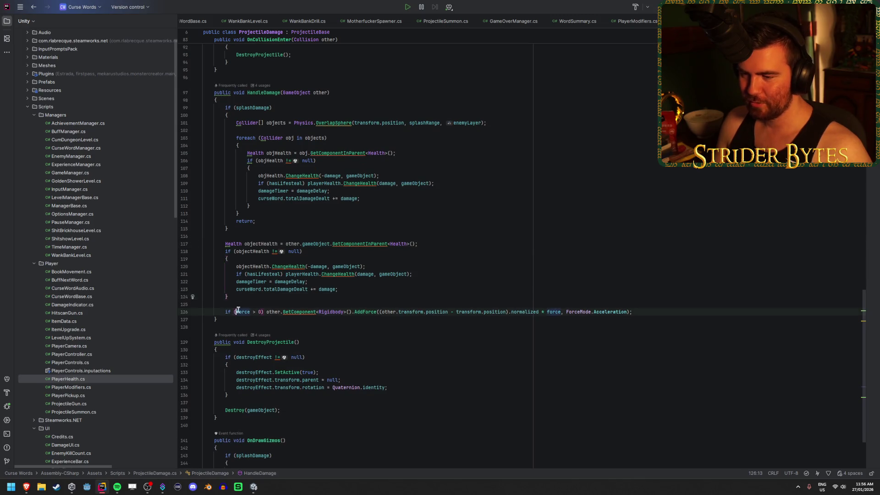
click(279, 312)
click(316, 312)
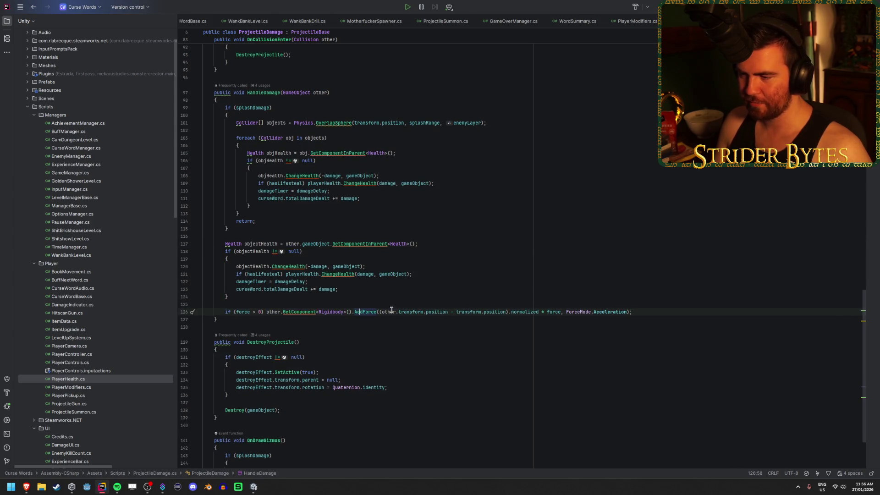
click(610, 312)
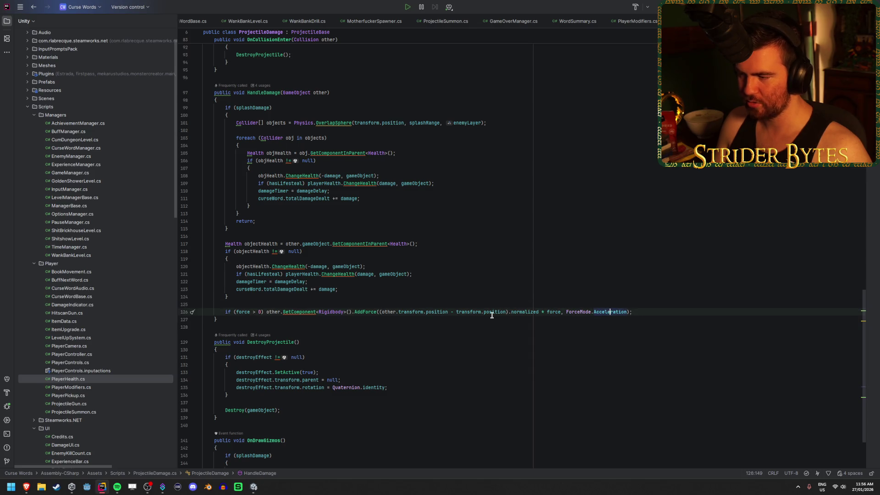
click(641, 311)
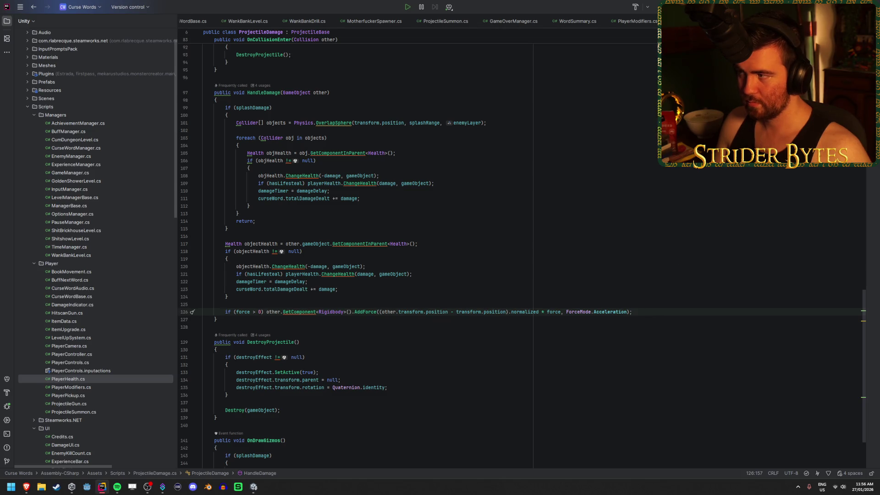
Glance at Unity, then recheck the normalized knockback direction terms on line 126
key(alt+Tab)
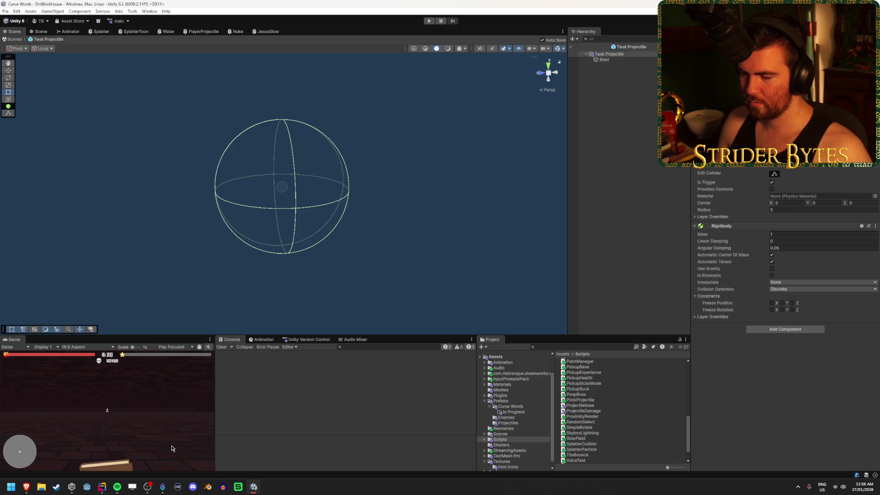
click(102, 491)
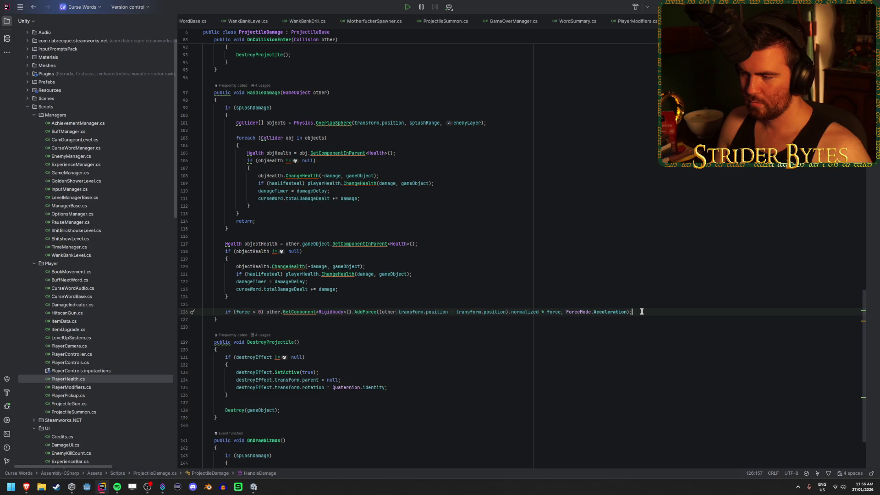
click(486, 311)
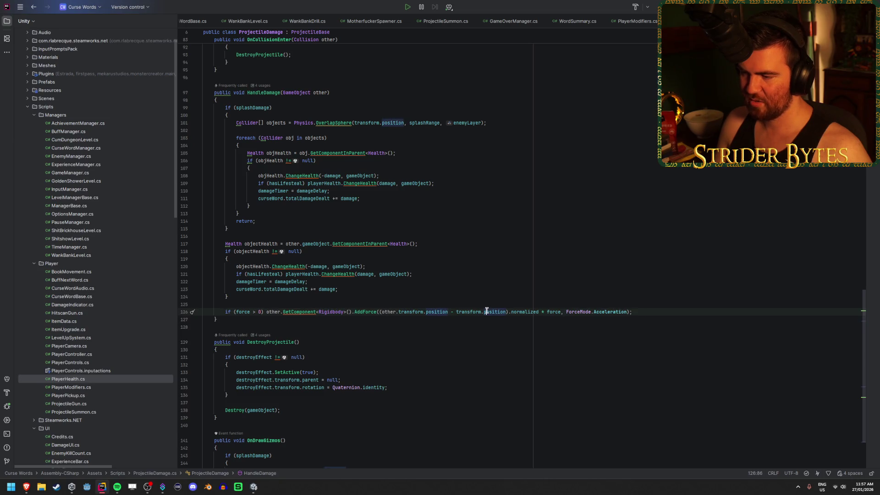
click(530, 312)
click(637, 312)
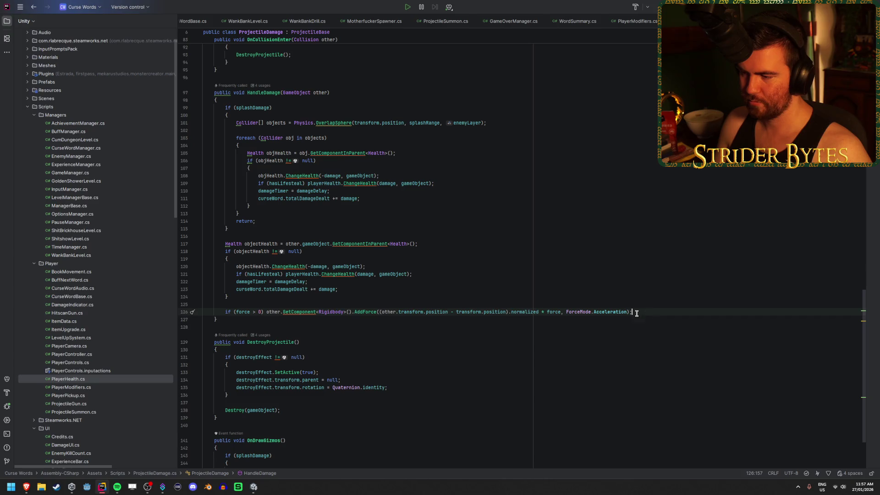
key(ctrl+Left)
key(ctrl+Left)
key(ctrl+Left)
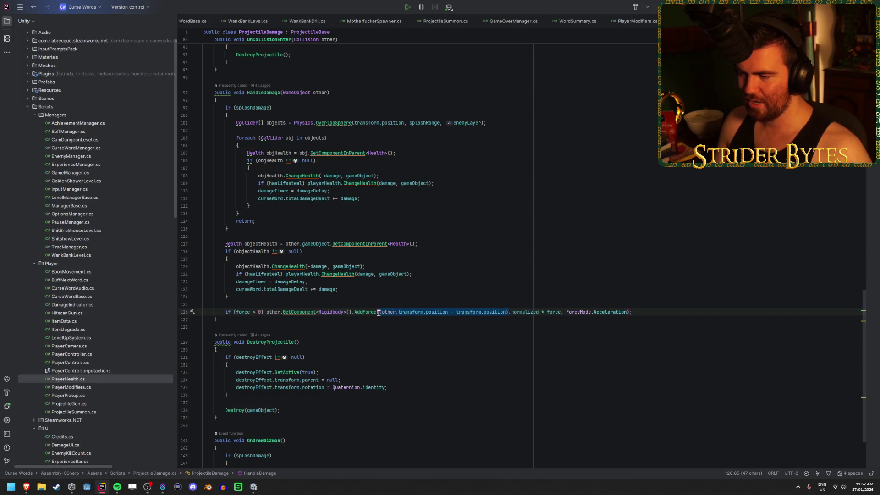
key(alt+Tab)
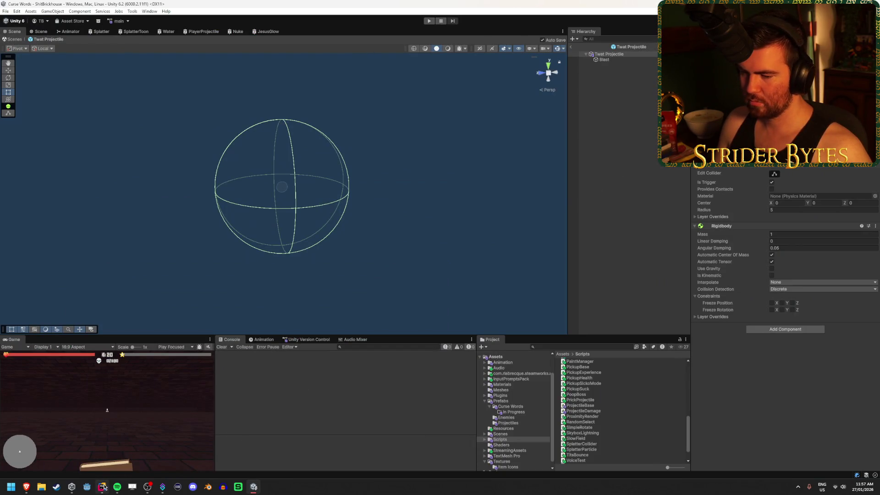
click(133, 453)
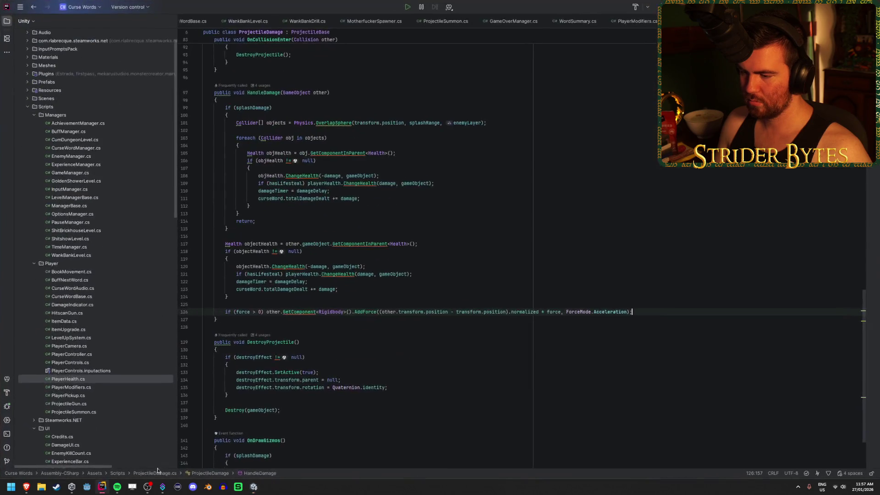
Replace ForceMode.Acceleration with VelocityChange on line 126 and let Unity recompile
double_click(613, 312)
text(Im)
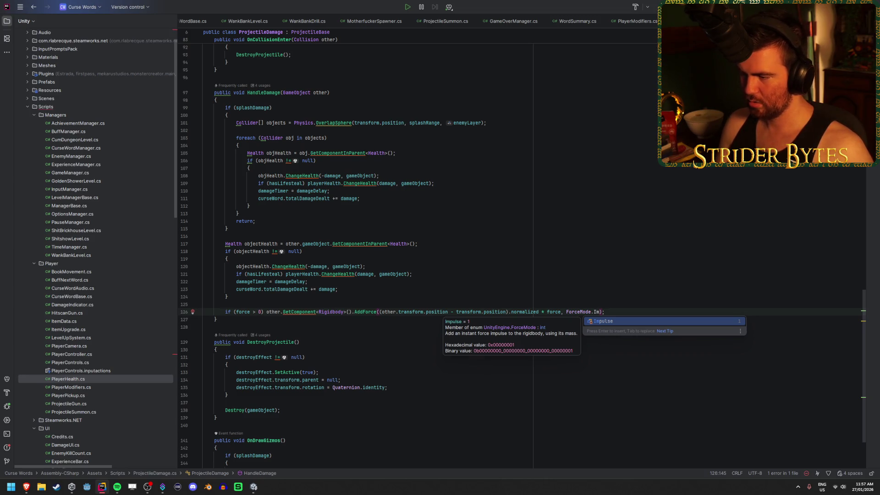
key(BackSpace)
key(BackSpace)
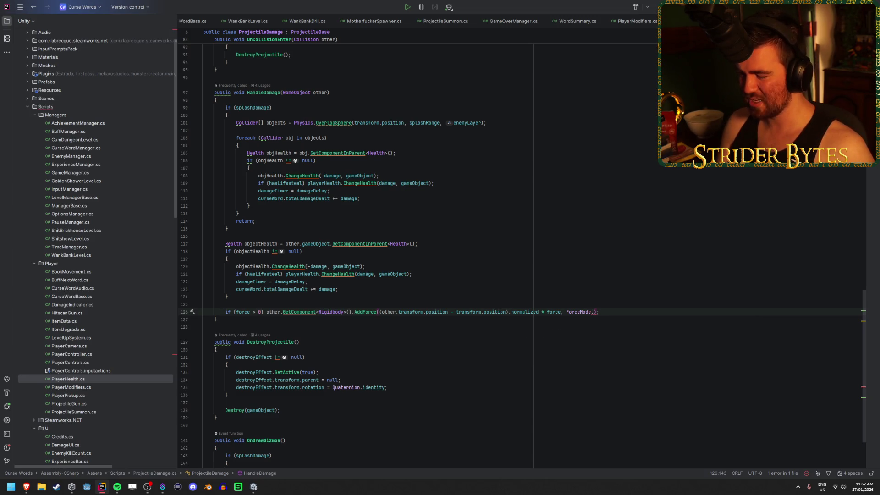
text(Vel)
key(Return)
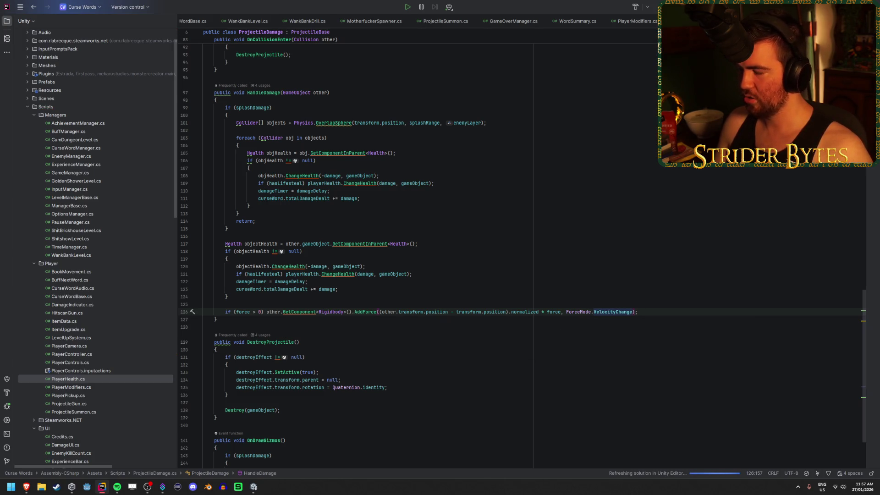
key(alt+Tab)
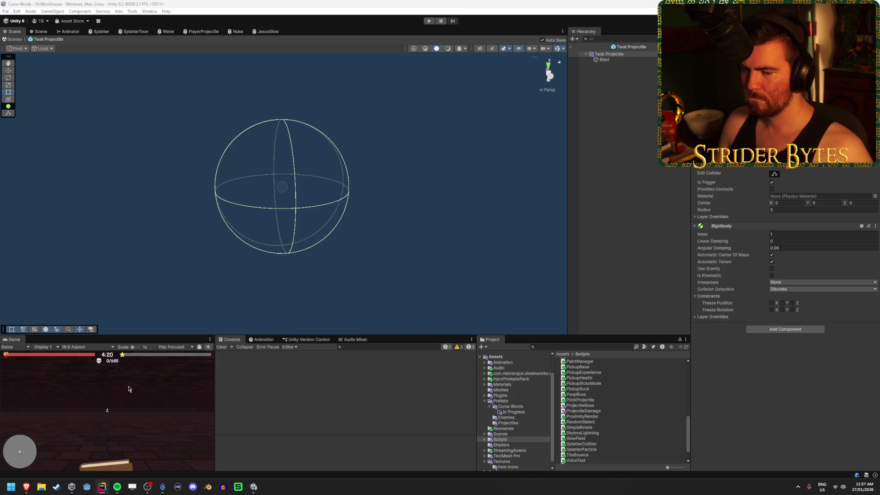
Start, pause and stop play mode, then start the play-test again
click(427, 22)
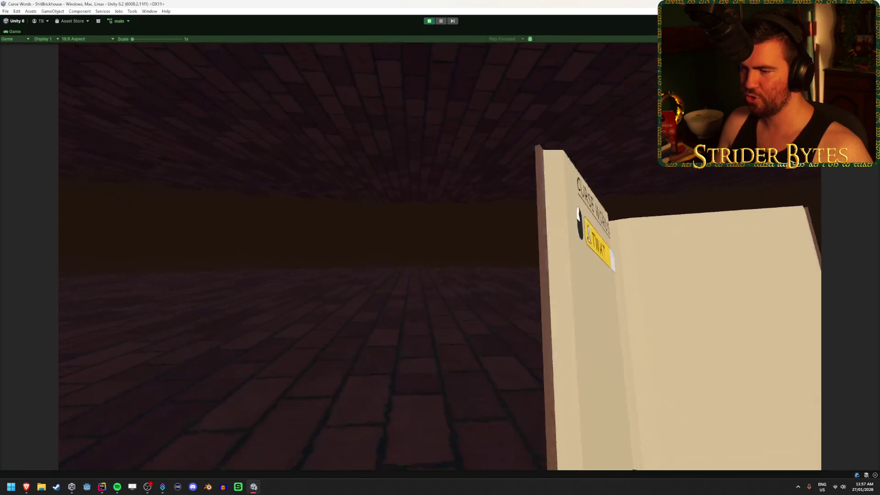
key(Escape)
click(429, 21)
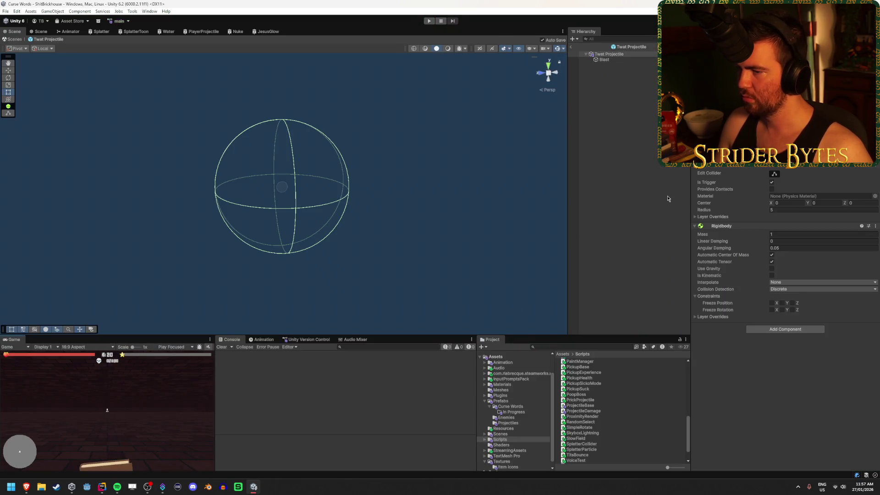
drag(303, 189, 225, 195)
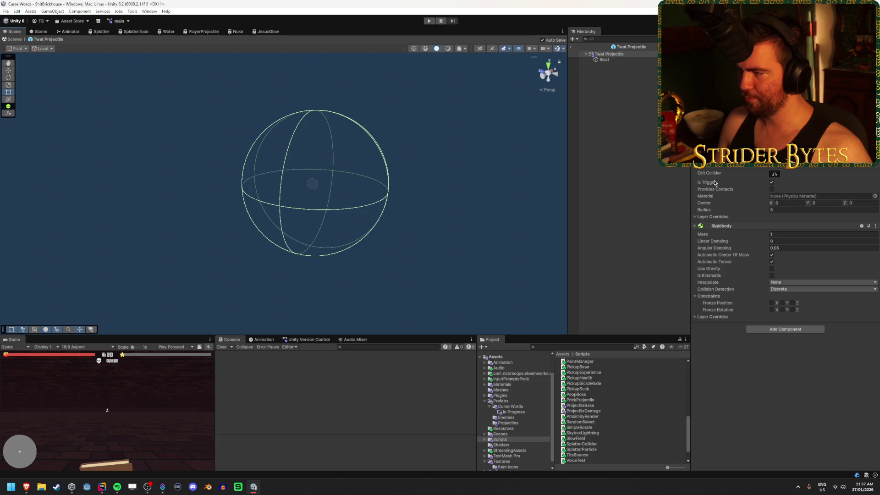
scroll(477, 180, up, 5)
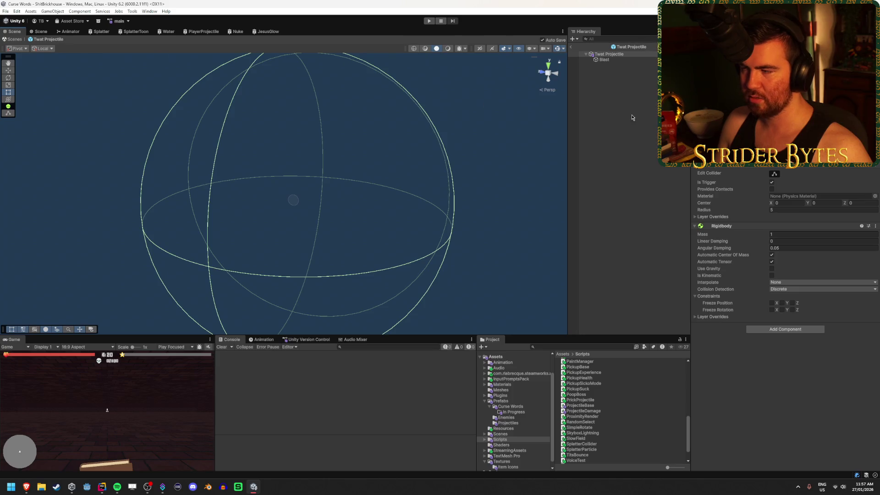
click(429, 21)
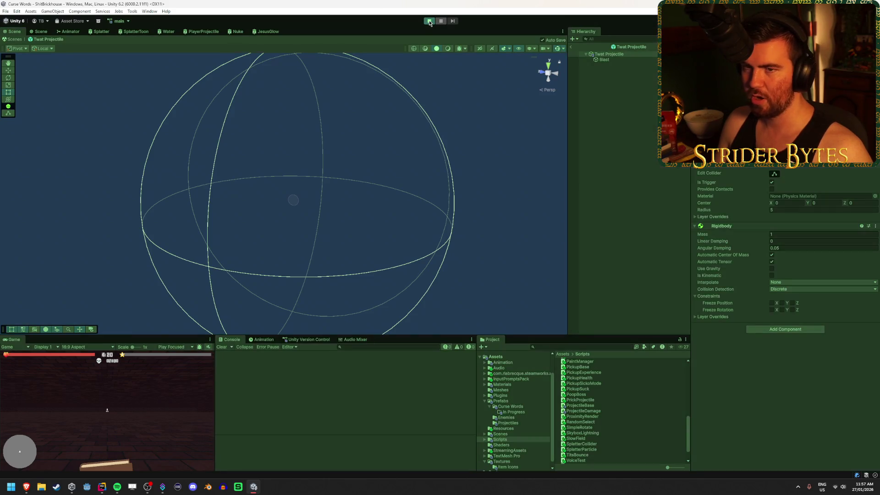
Leave the prefab and expand Player > Player Camera > Curse Words to inspect Twat(Clone)
click(573, 48)
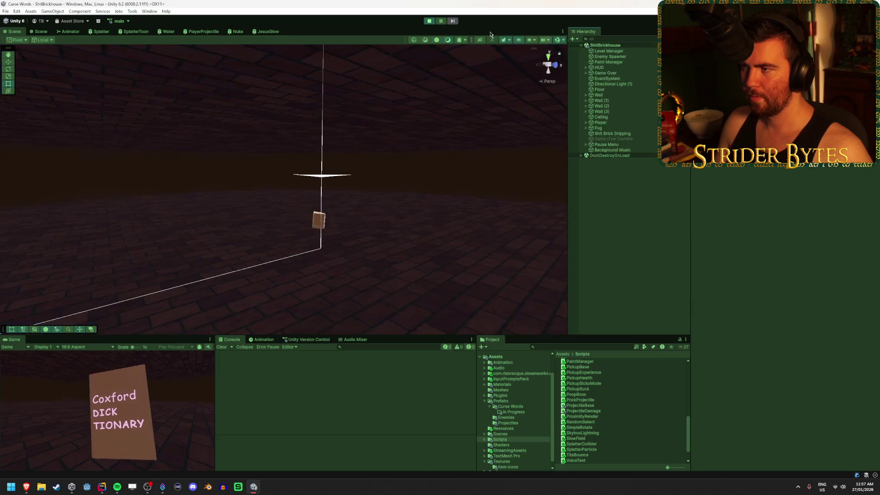
click(586, 122)
click(591, 128)
click(615, 133)
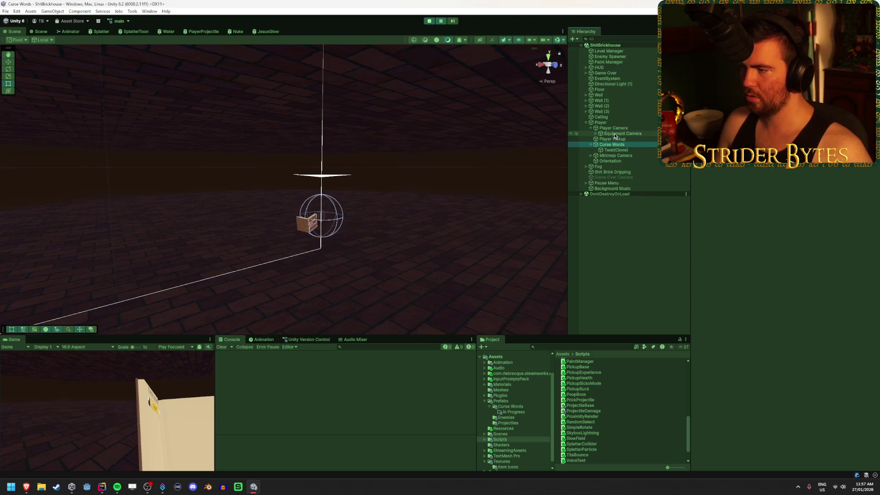
key(Down)
mouse_move(348, 202)
mouse_down()
mouse_move(379, 190)
mouse_move(138, 188)
mouse_move(279, 197)
mouse_up()
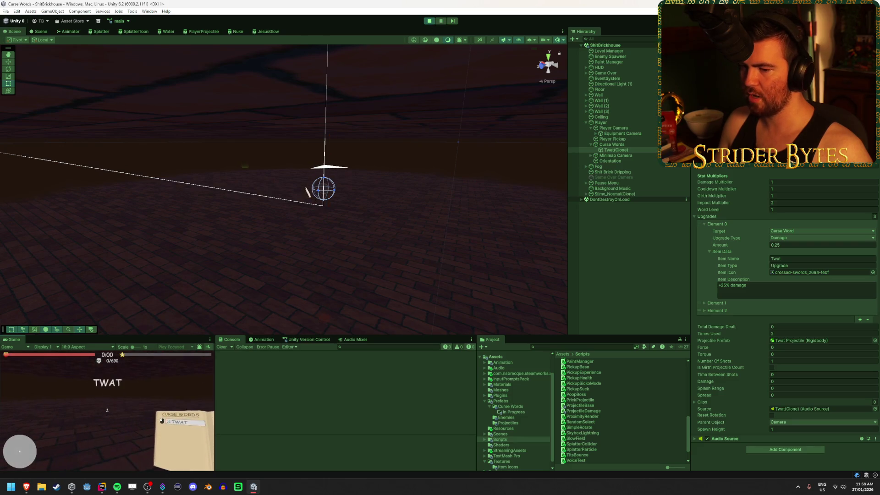
Pause to inspect the spawned Twat Projectile(Clone) and its blast sphere, then resume
key(Escape)
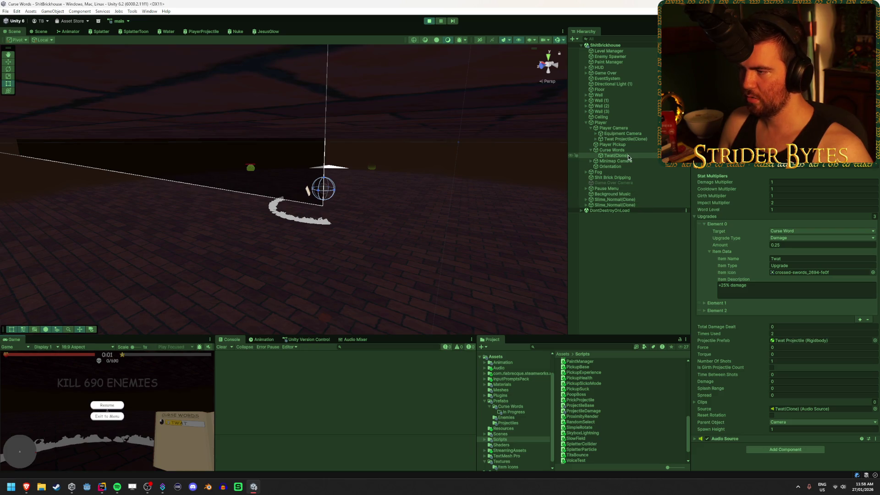
click(626, 139)
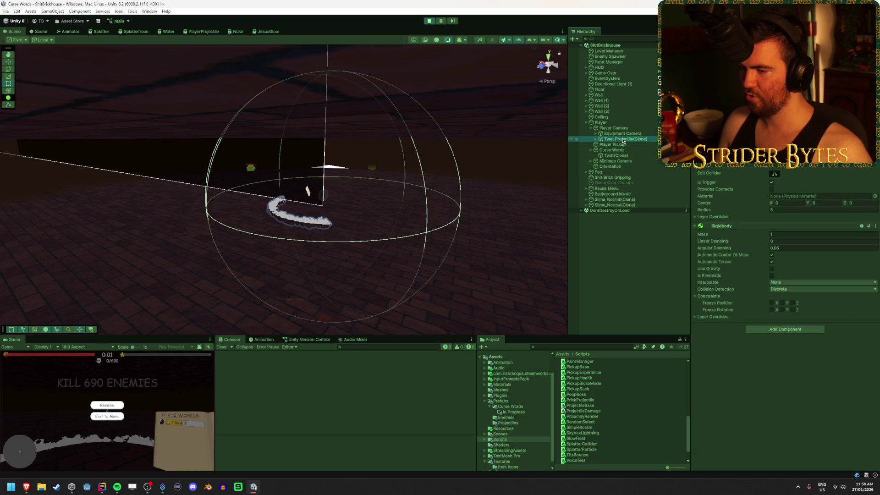
drag(451, 194, 417, 197)
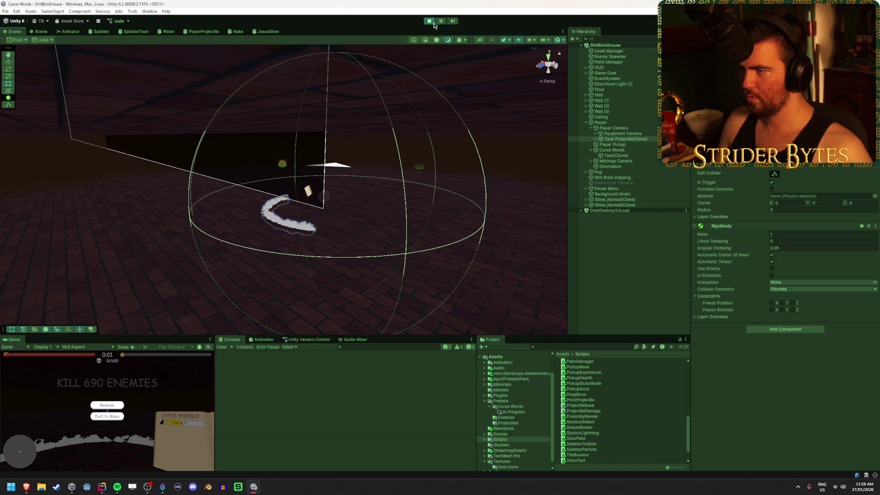
key(Escape)
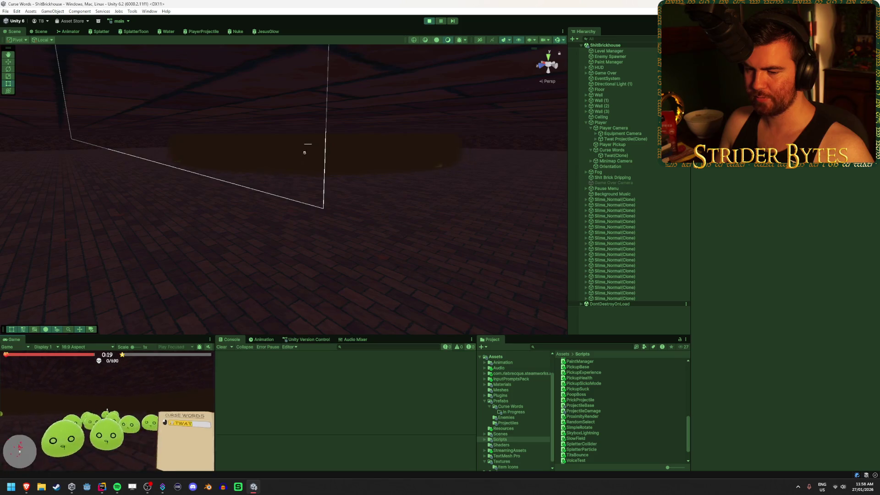
Restart the play-test, then stop play mode and return to Rider
key(Escape)
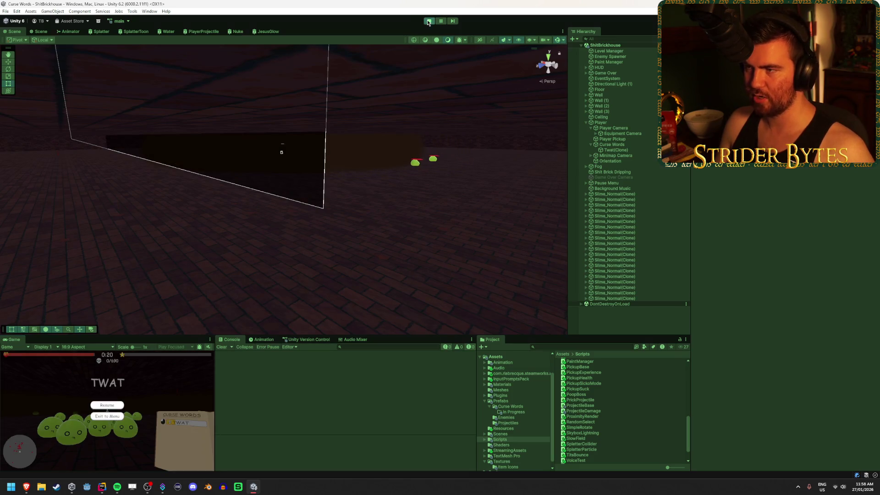
click(429, 21)
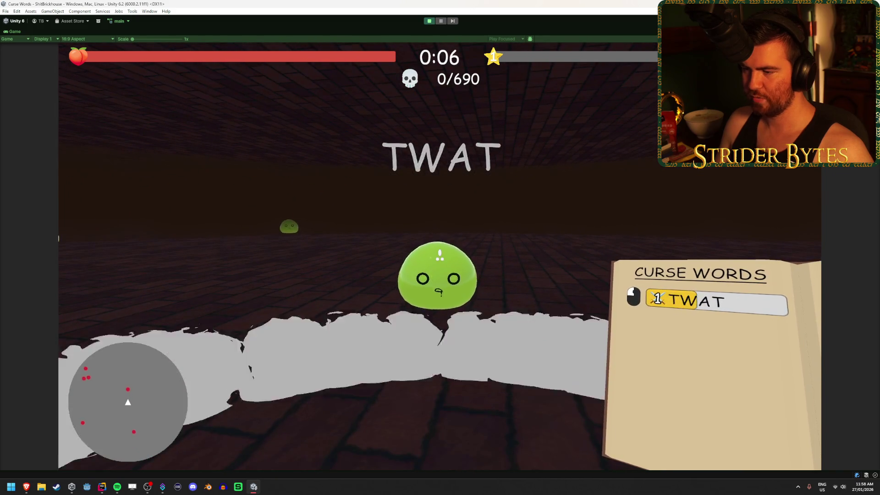
key(Escape)
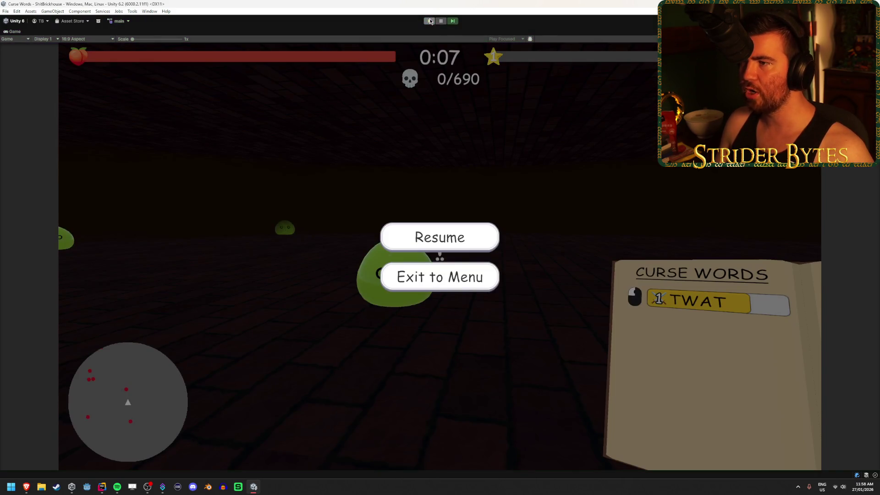
click(430, 21)
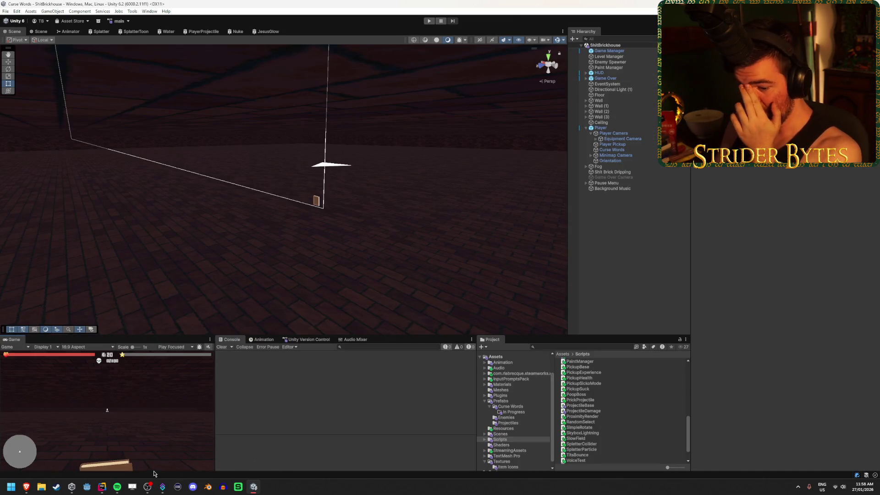
click(97, 488)
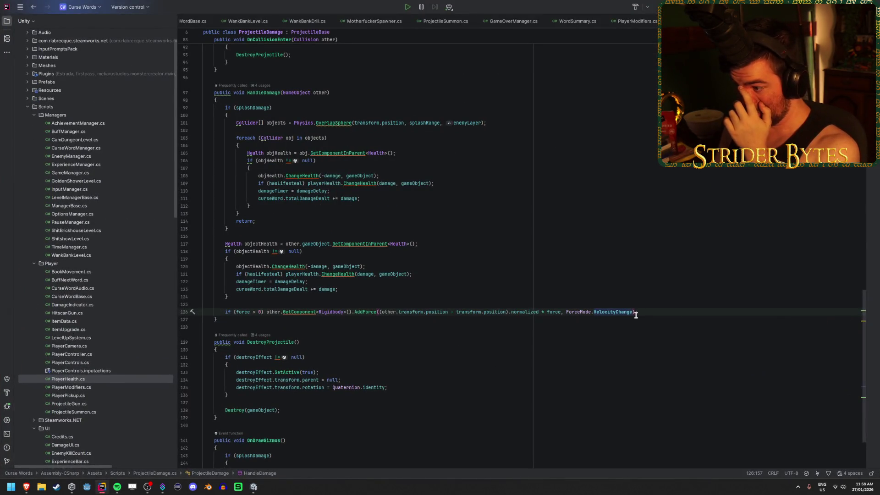
Complete the force mode as Acceleration via autocomplete and switch to Unity to recompile
text(Acc)
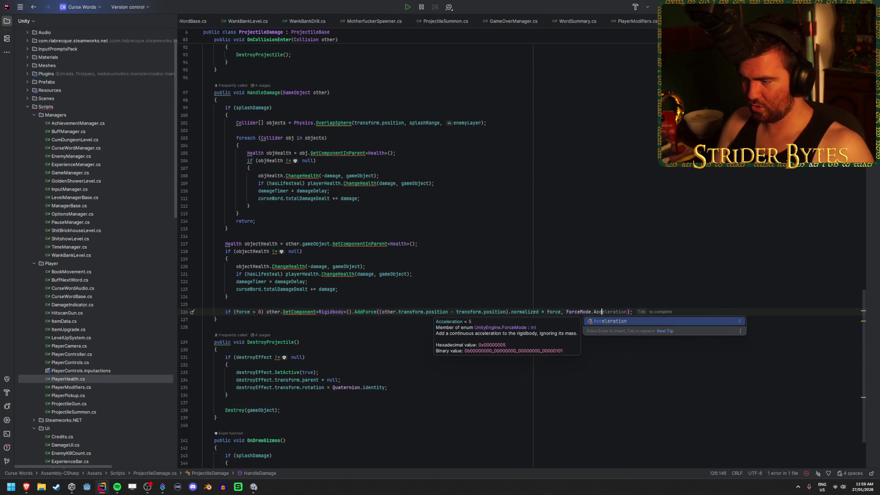
key(Tab)
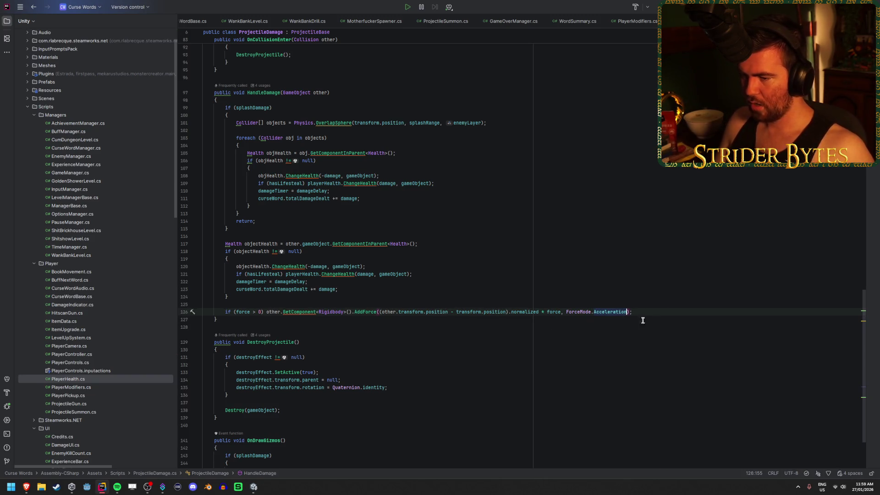
key(alt+Tab)
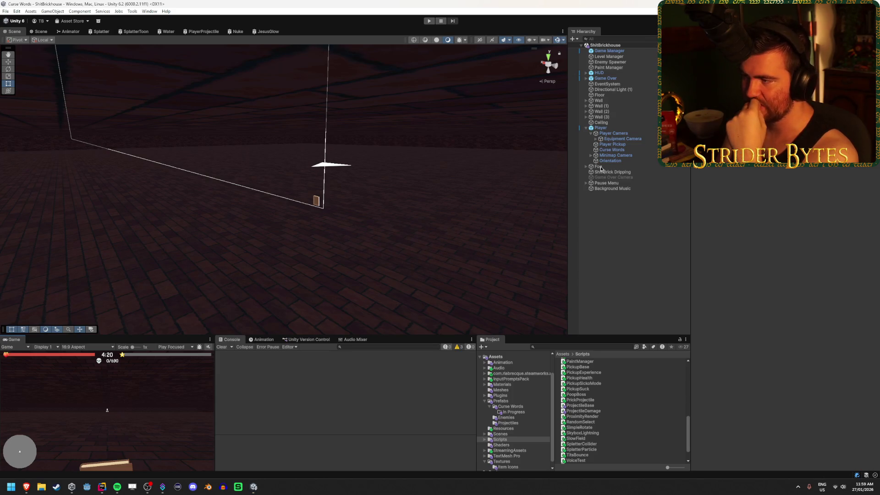
Open the Twat Projectile prefab from Prefabs > Curse Words and preview its Blast particle effect
click(512, 407)
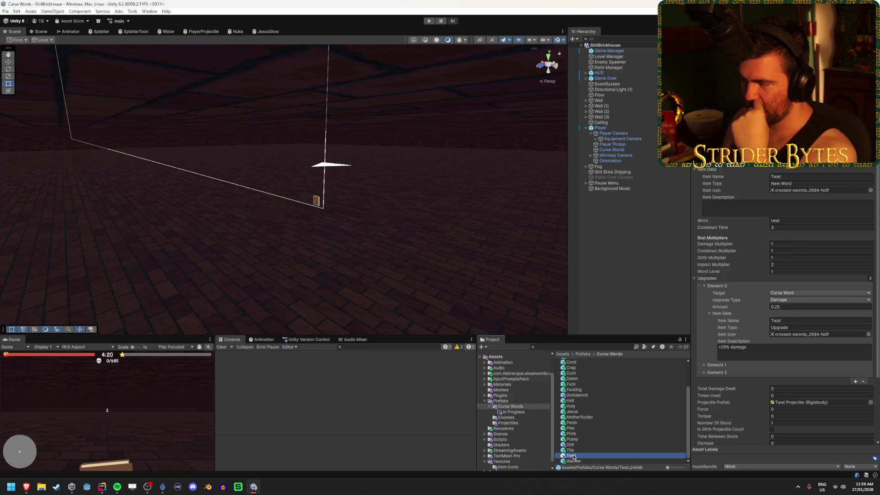
double_click(800, 402)
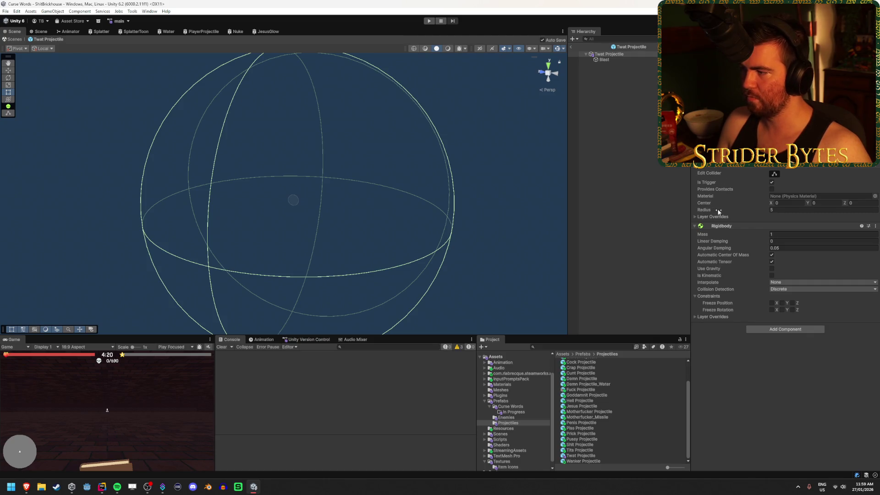
click(531, 279)
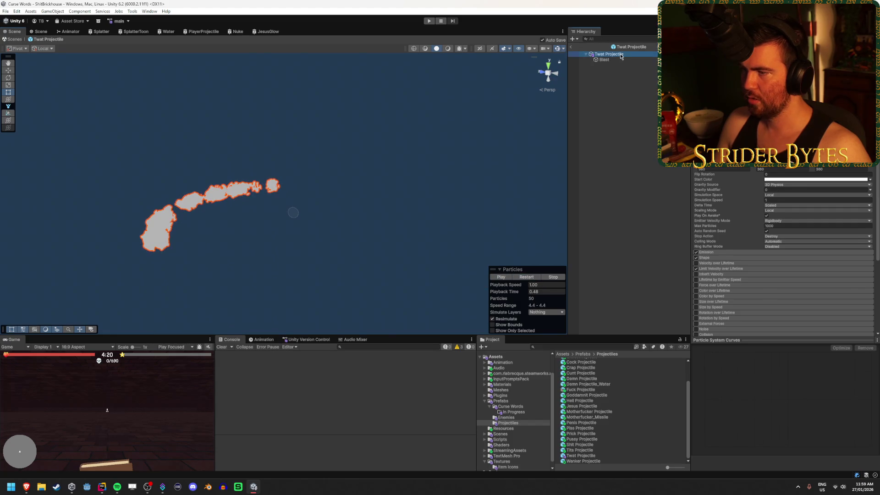
drag(412, 162, 433, 171)
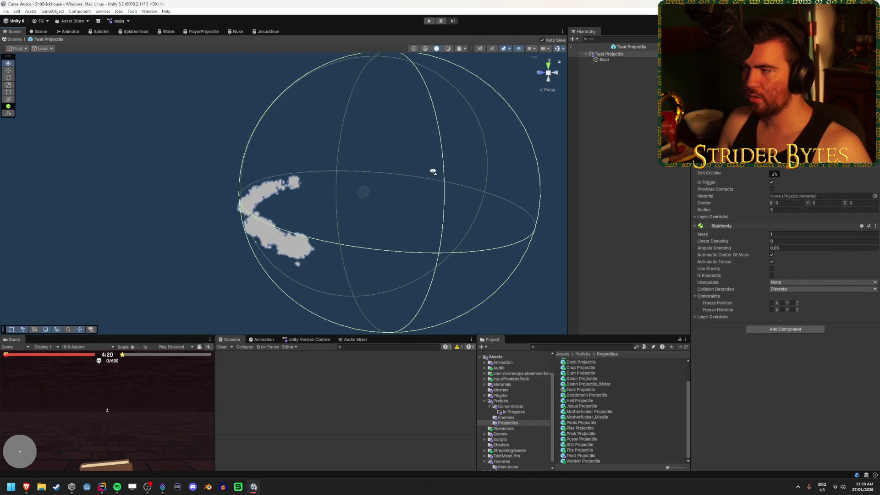
click(634, 60)
Run a brief play-test, stop it, and reselect the Twat Projectile root with the Game view maximized
click(429, 21)
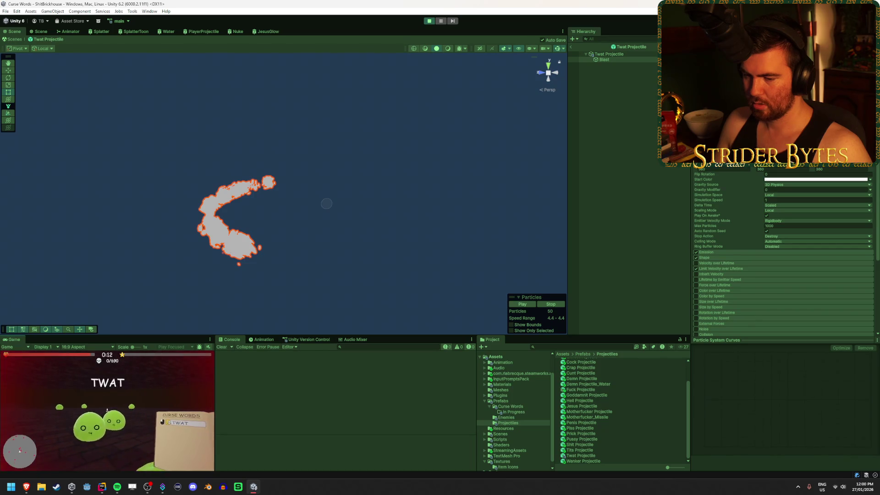
key(Escape)
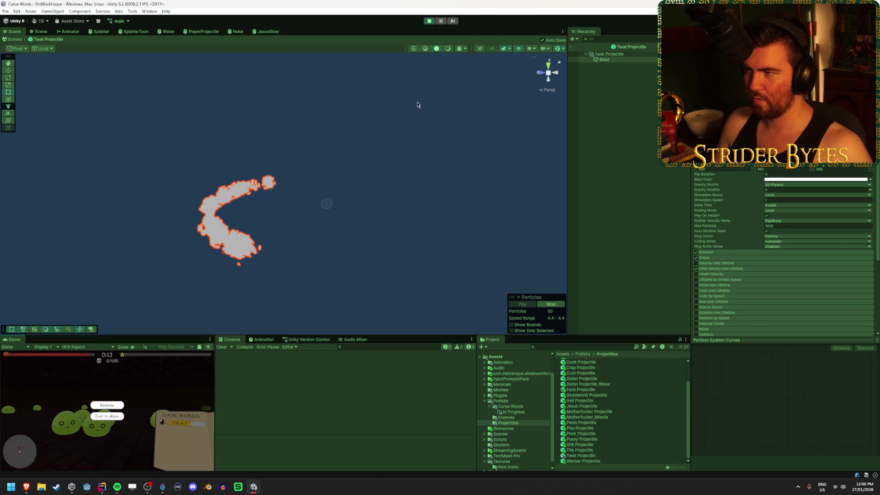
click(430, 21)
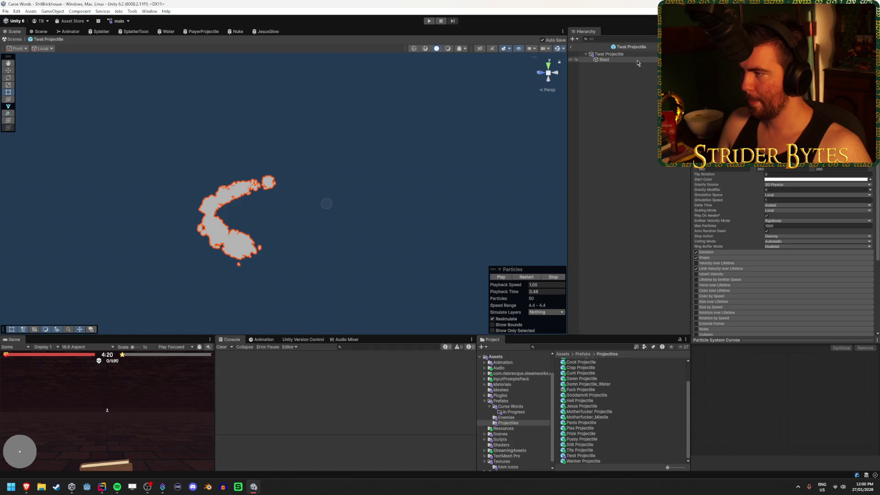
click(636, 54)
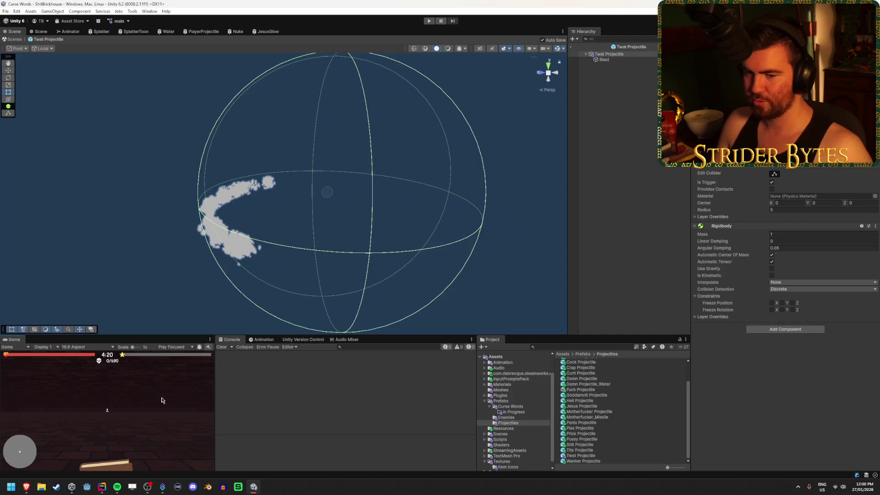
key(shift+space)
Restart and stop the game, then inspect the Twat curse word settings in Prefabs > Curse Words
click(433, 21)
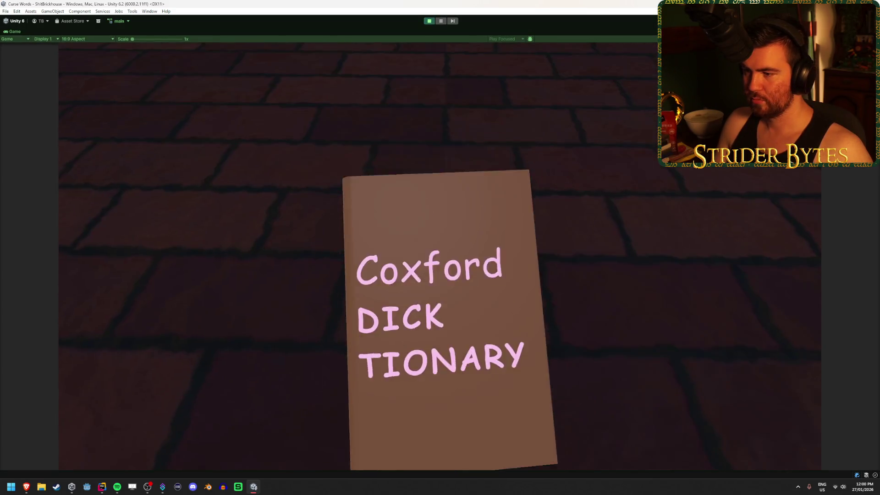
key(Escape)
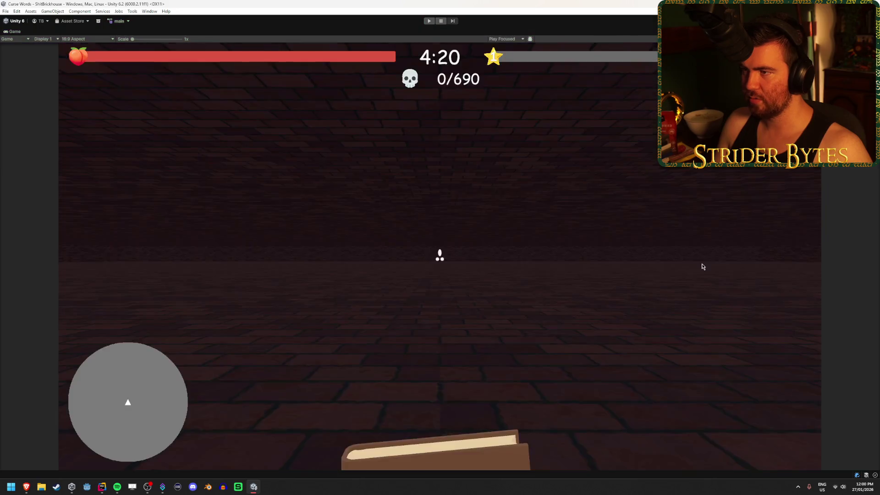
key(ctrl+p)
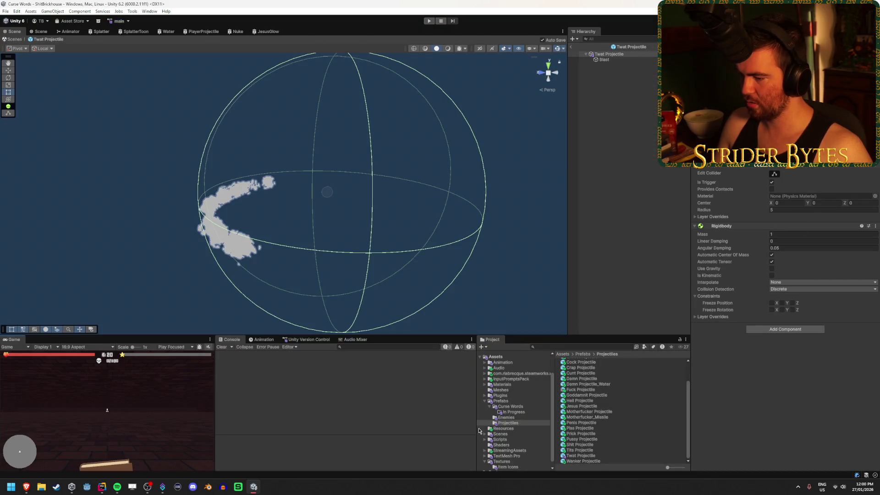
click(511, 407)
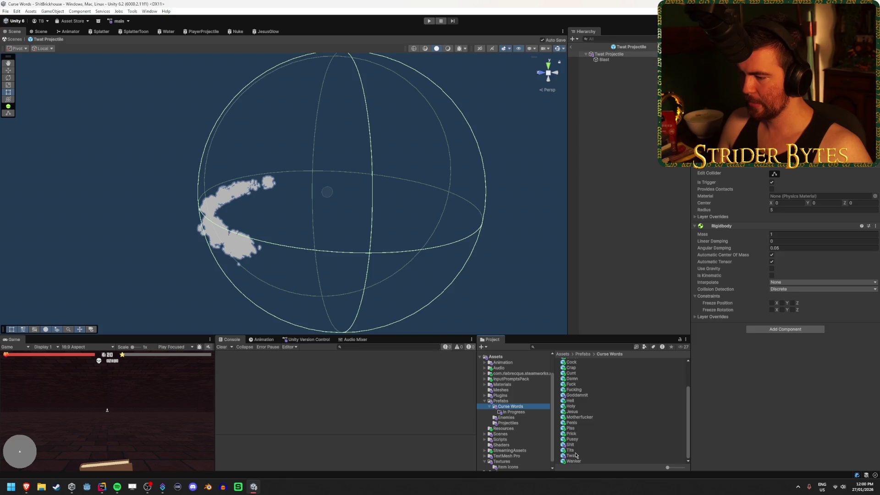
click(571, 456)
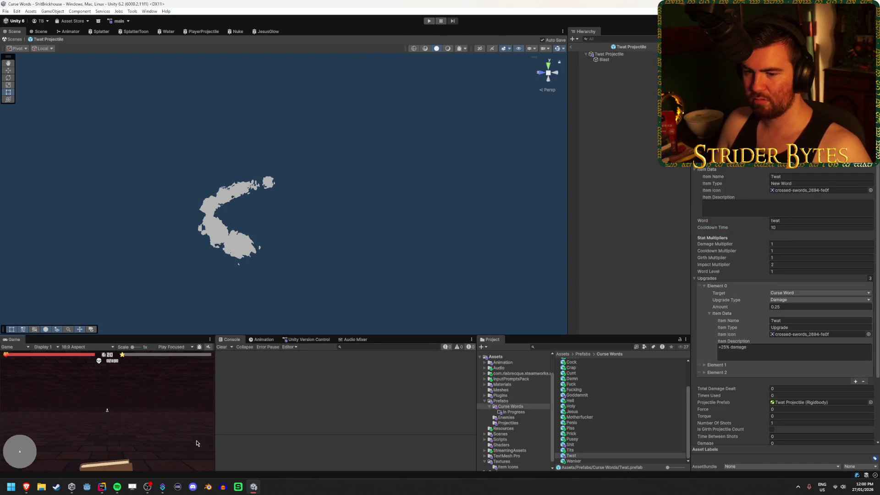
Play-test by casting TWAT five times at the slimes to watch them get shoved back, then stop
key(ctrl+p)
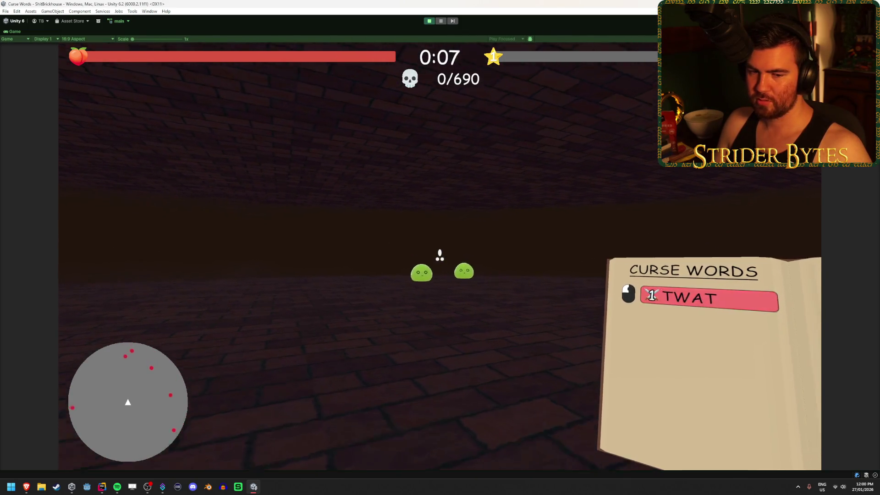
click(440, 255)
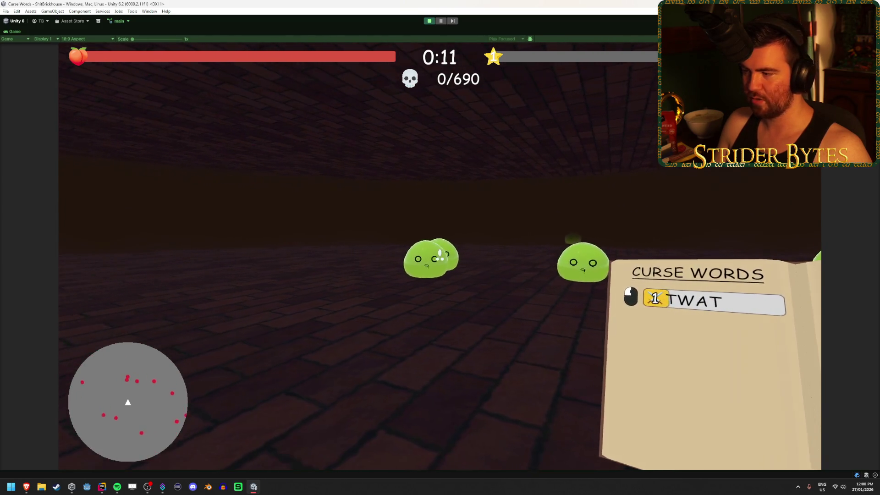
click(439, 255)
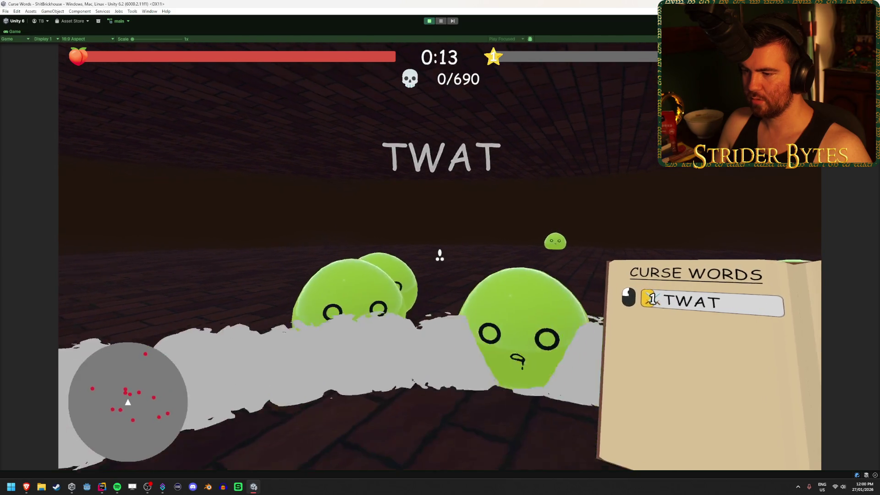
click(439, 255)
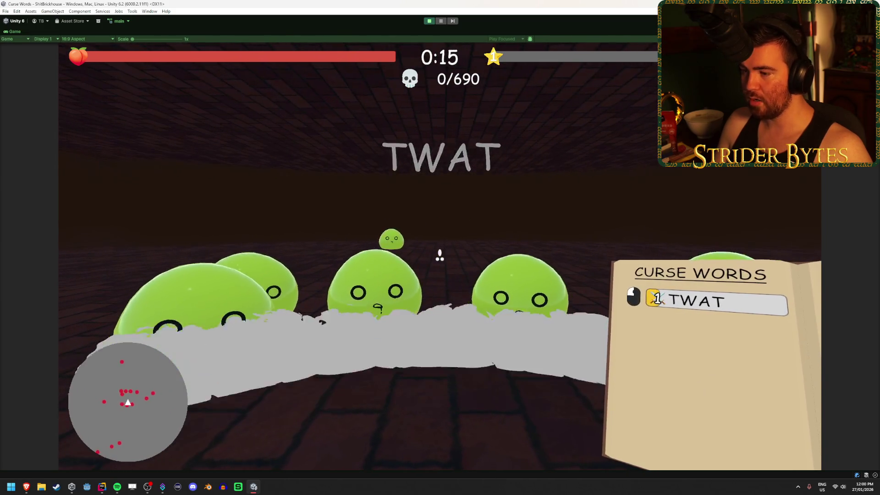
click(440, 255)
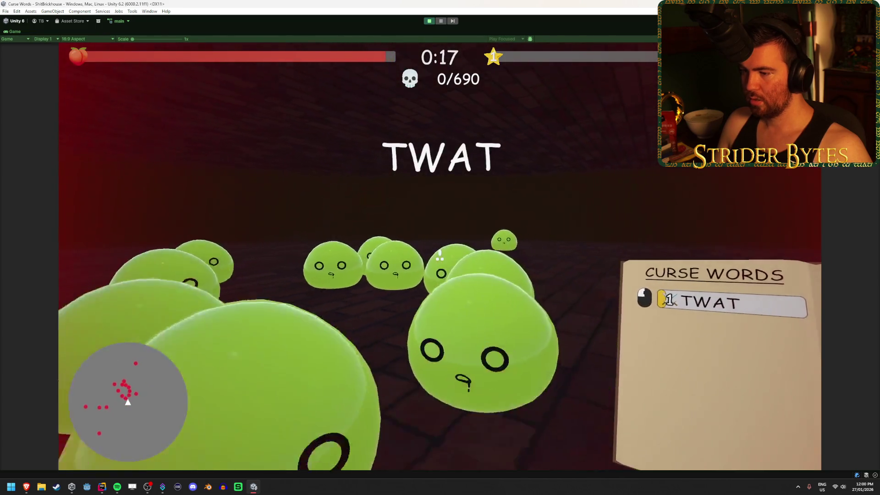
click(440, 255)
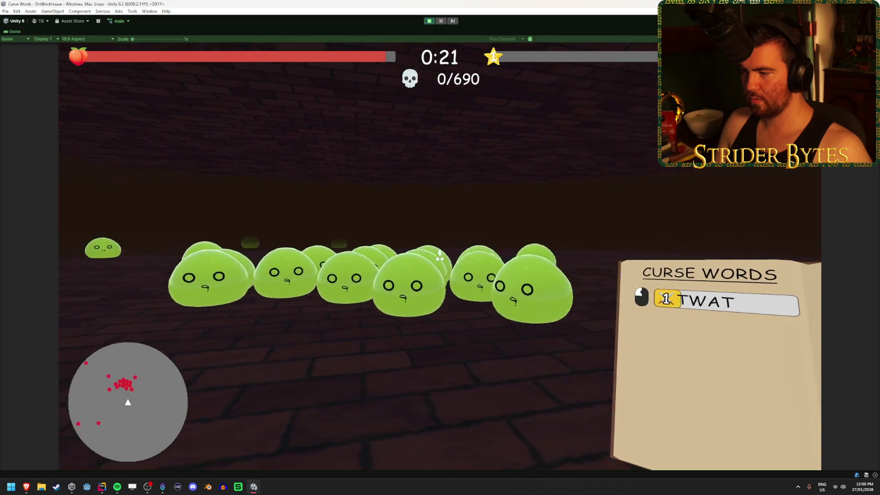
key(Escape)
click(429, 20)
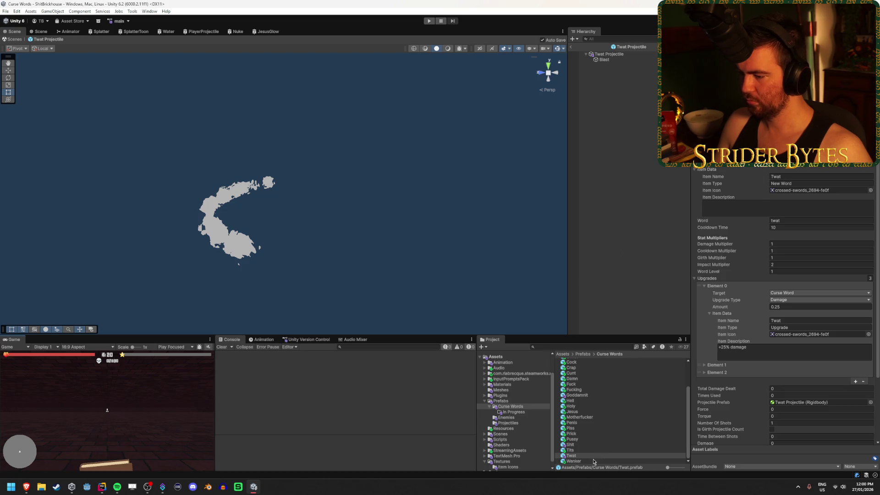
Raise the Twat Projectile prefab's Force from 200 to 500 and start a new maximized play-test
click(513, 418)
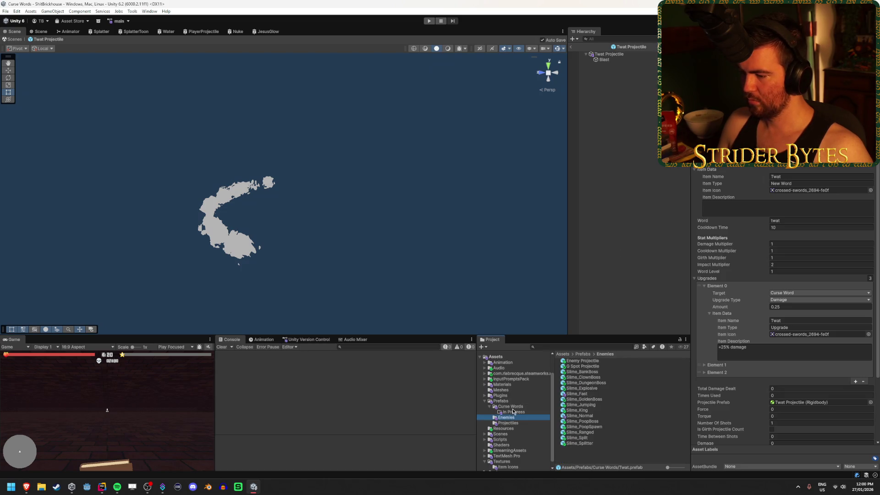
click(512, 423)
scroll(587, 451, down, 2)
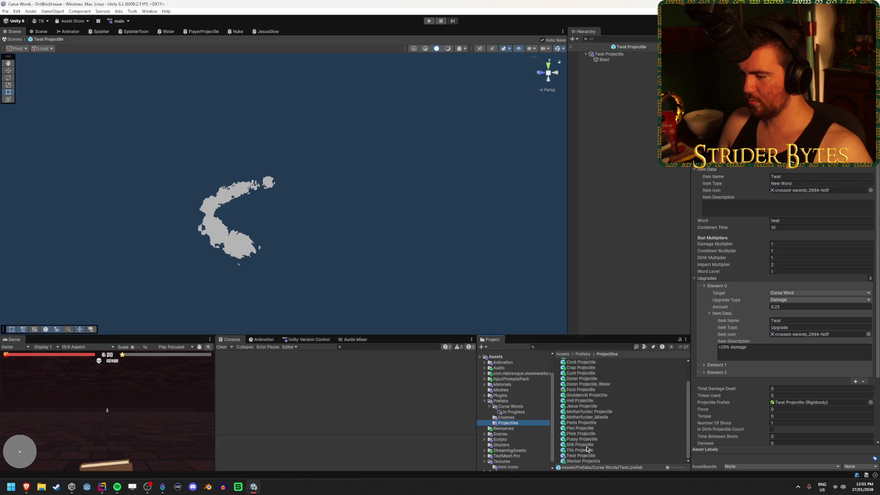
click(582, 456)
text(500)
key(Return)
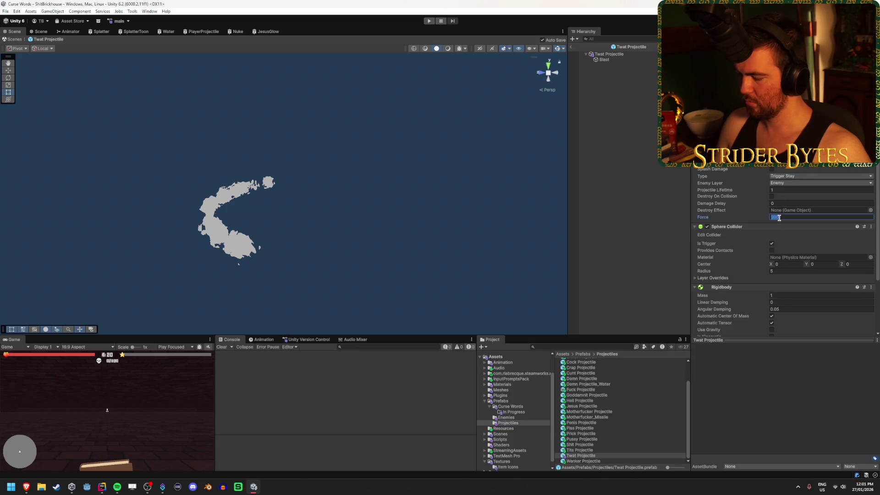
key(shift+space)
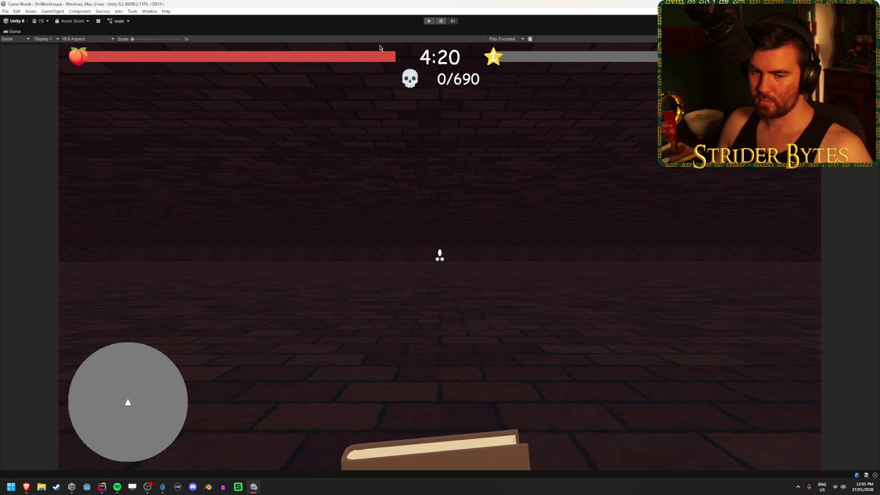
click(429, 21)
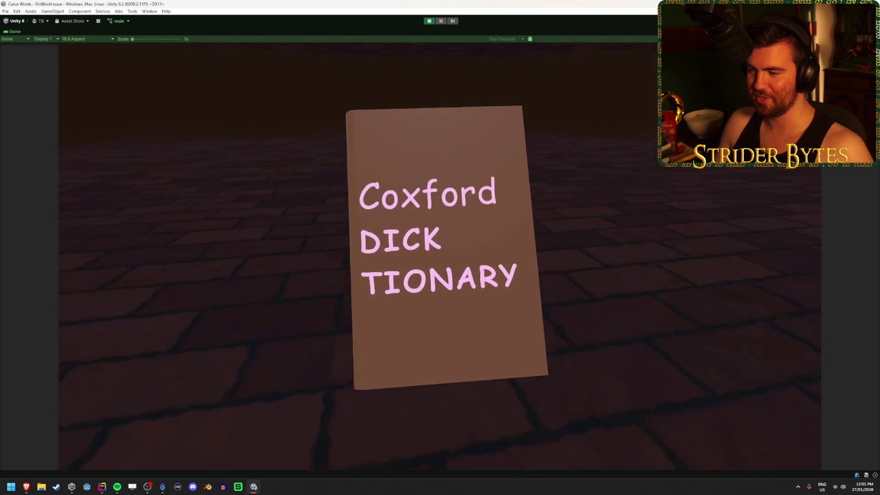
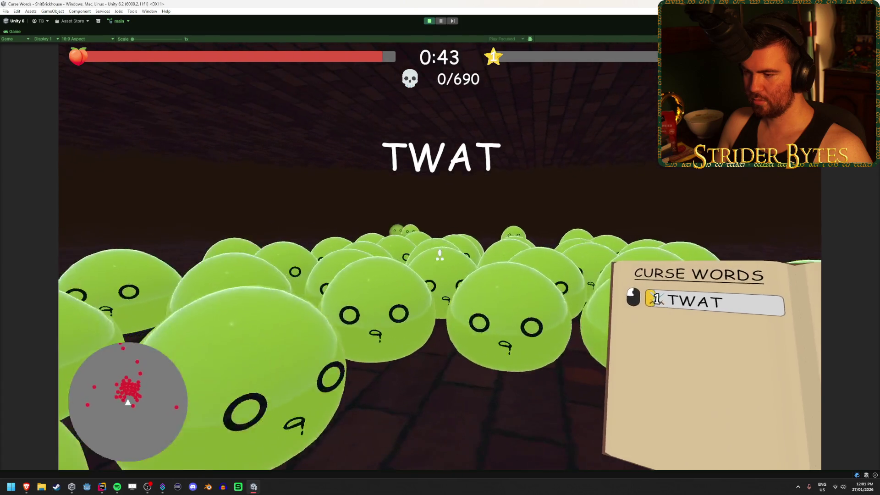
Stop the playtest and exit the Twat Projectile prefab back to the ShitBrickhouse scene
key(Escape)
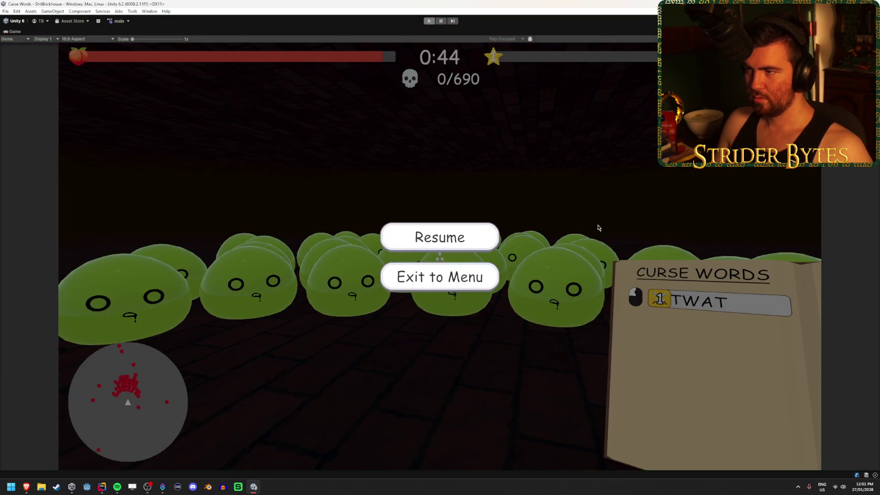
key(ctrl+p)
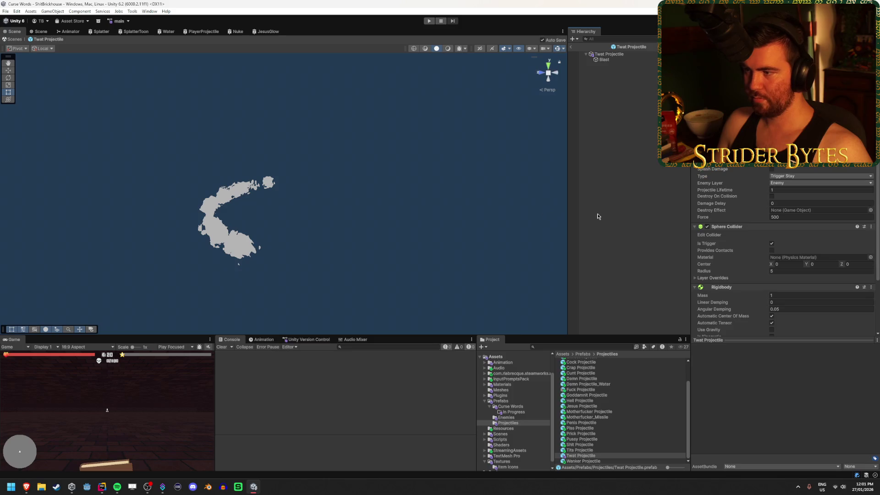
scroll(724, 215, down, 3)
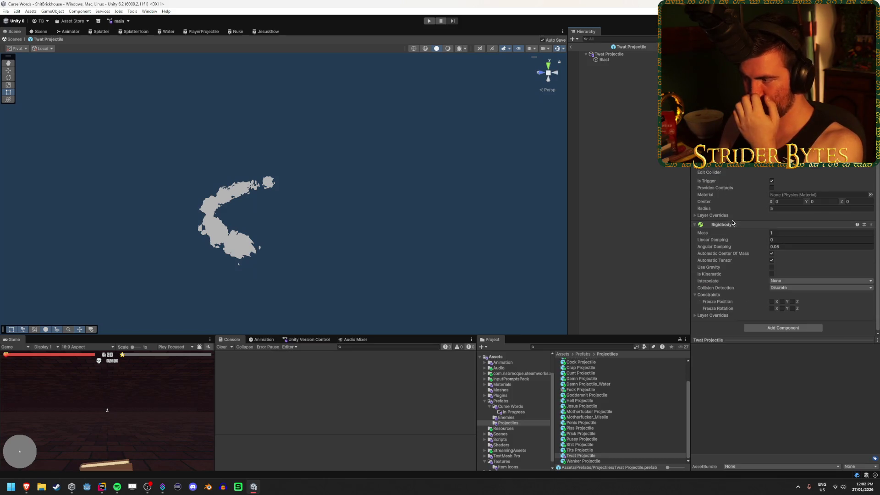
scroll(732, 218, up, 3)
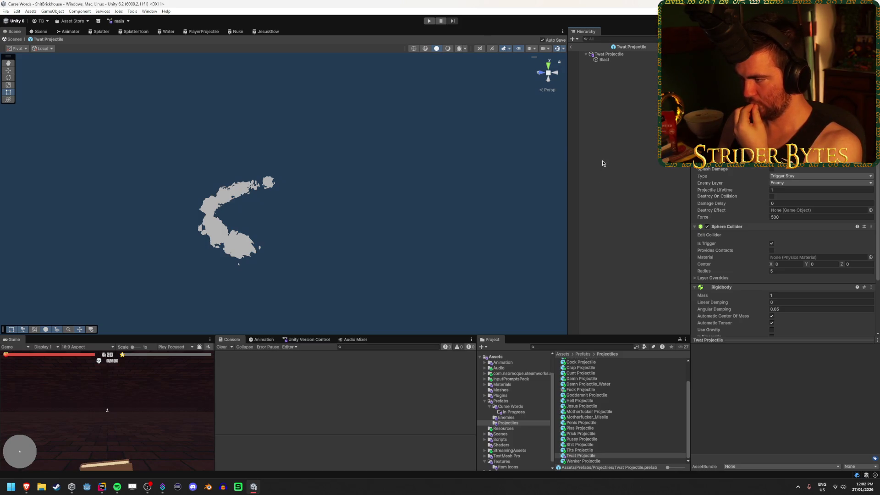
click(571, 48)
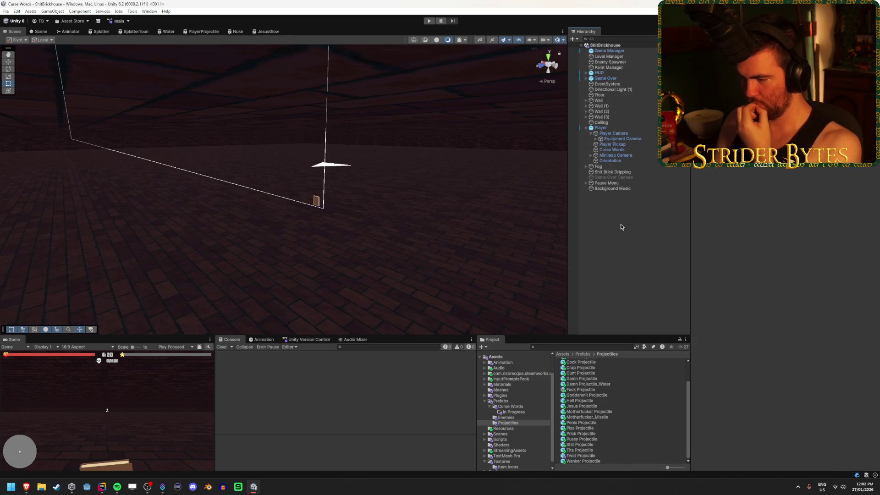
Select the Twat curse word prefab and inspect its Element 1 and Element 2 upgrades
click(509, 406)
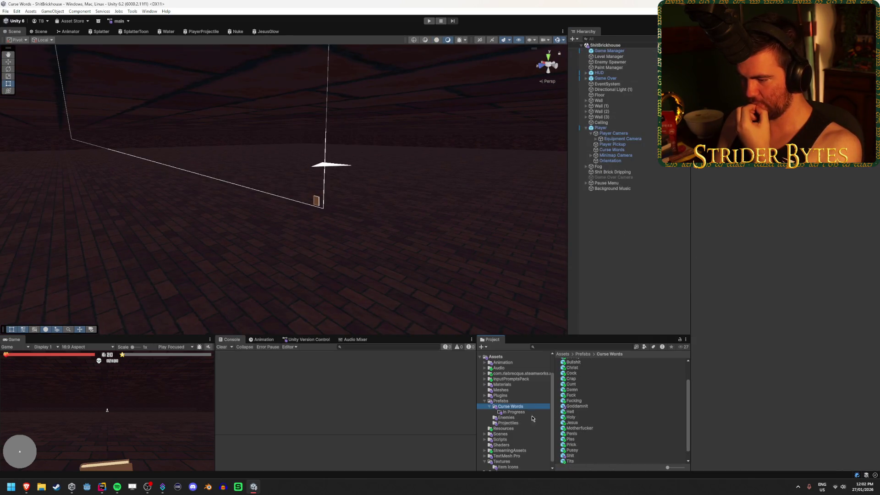
click(571, 456)
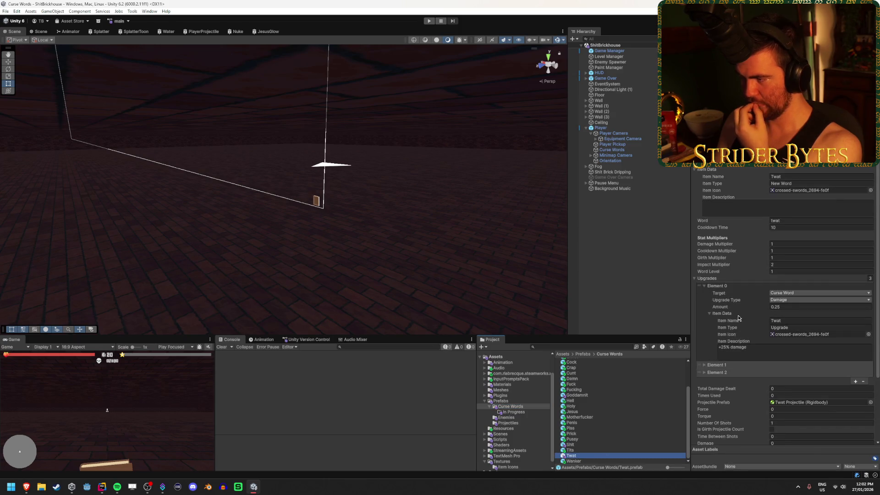
click(727, 366)
click(727, 366)
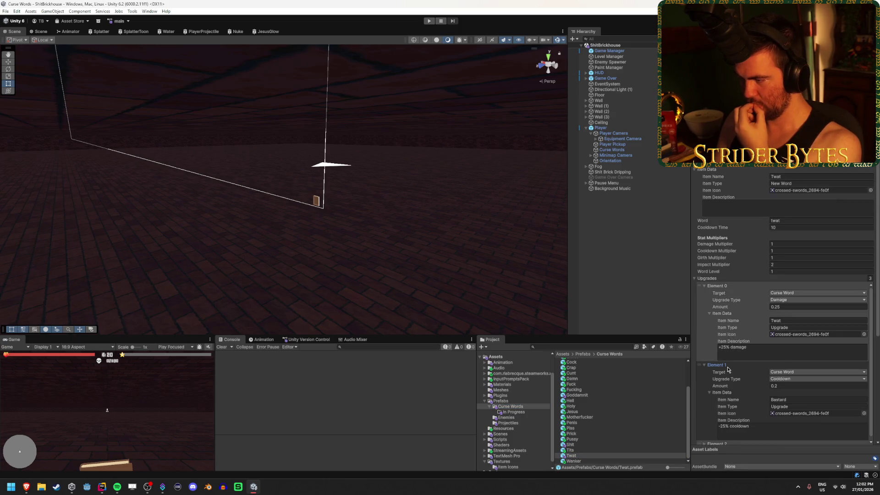
click(728, 367)
click(731, 372)
click(731, 372)
Trim Twat's Upgrades list to 1, keeping the +25% damage upgrade and Damage 0.1
scroll(719, 365, down, 2)
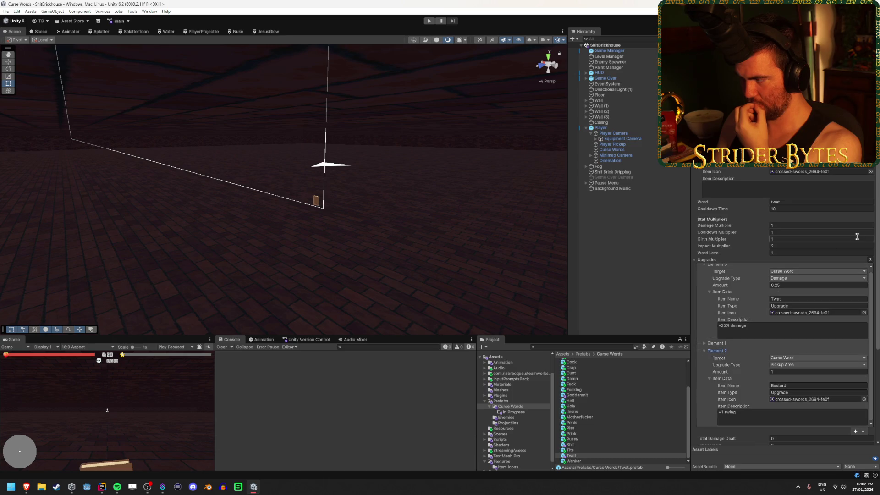
text(1)
key(Return)
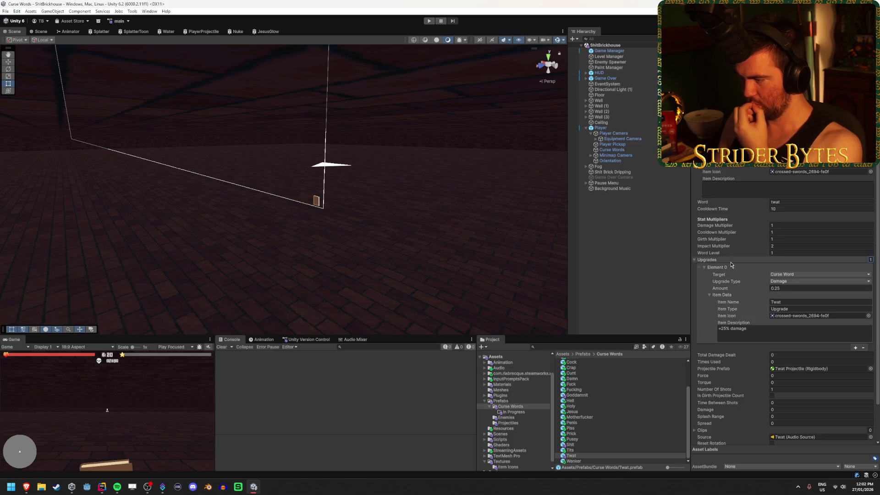
scroll(742, 321, down, 3)
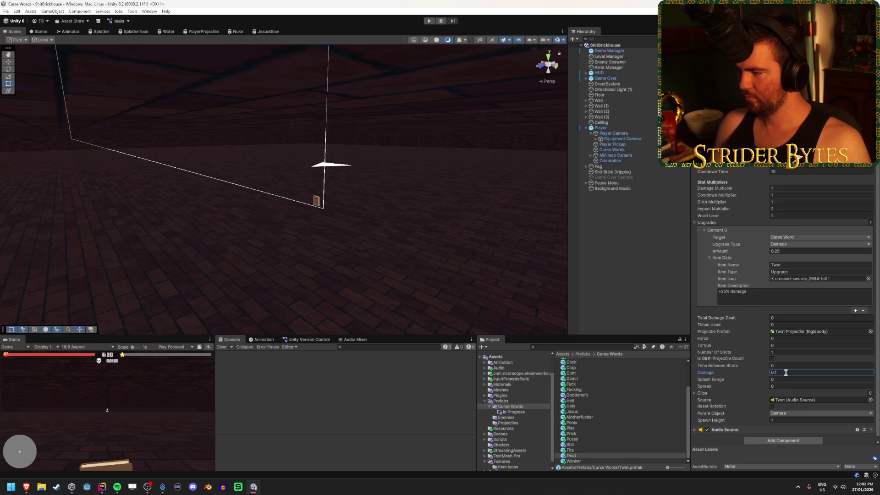
scroll(733, 394, up, 3)
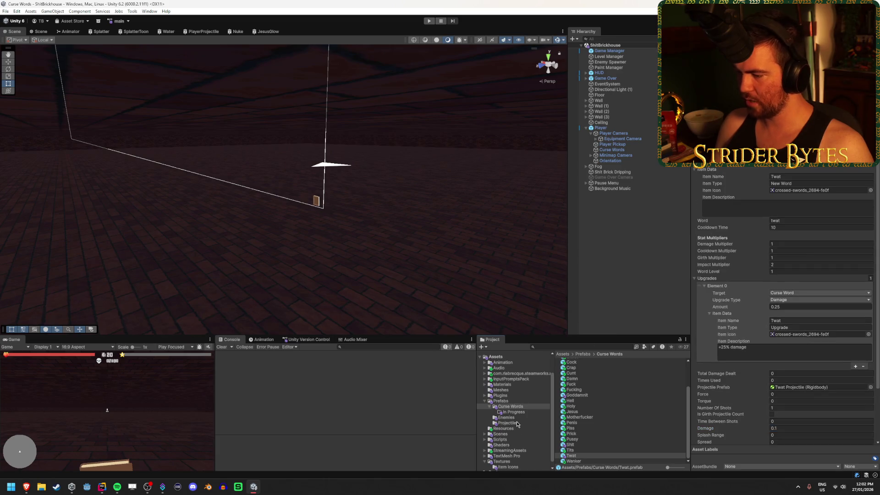
Set the Twat Projectile's Damage Delay to 0.5 and maximize the Game view
click(517, 424)
click(584, 455)
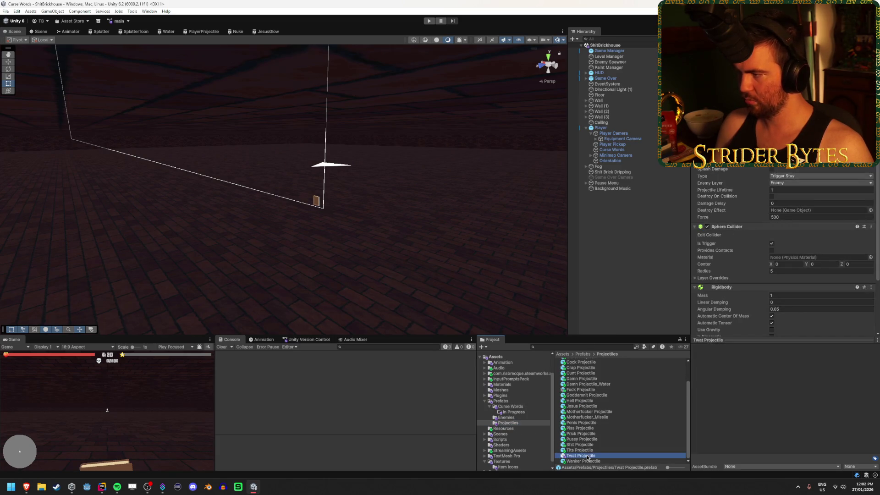
click(787, 203)
text(.5)
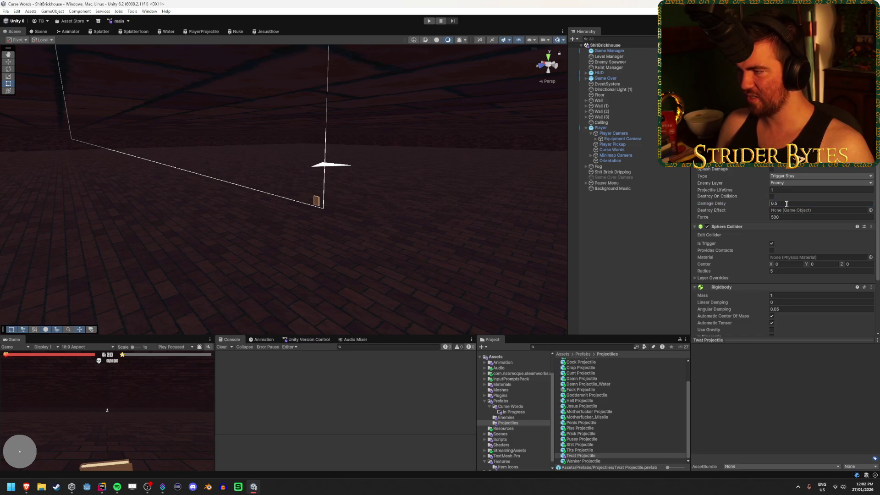
key(Return)
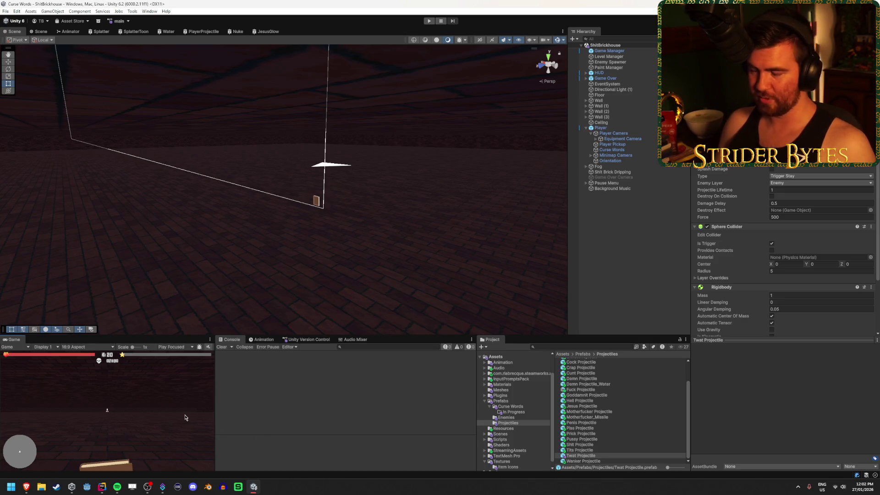
key(shift+space)
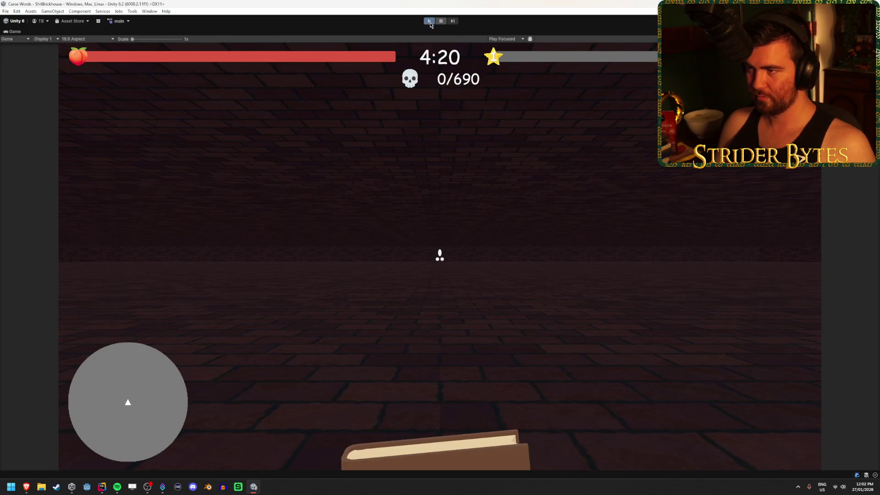
Start a playtest, move through the arena killing slimes, and choose Pussy as the new word
click(430, 21)
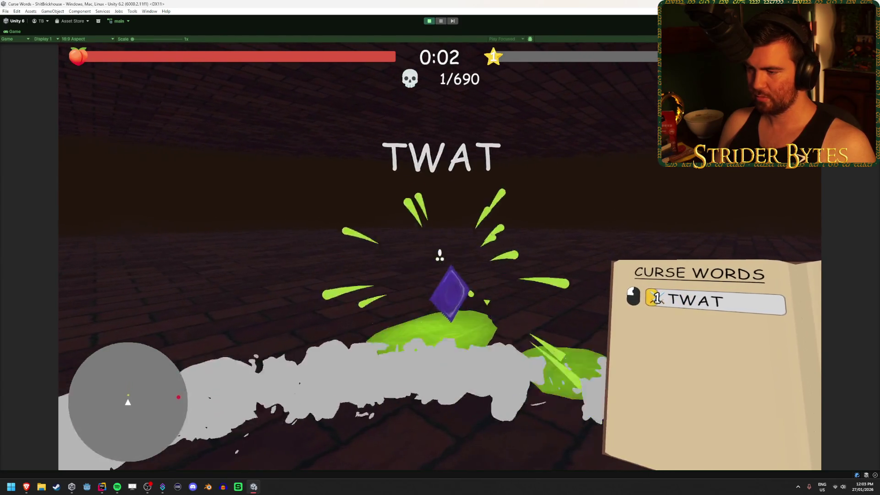
key(w)
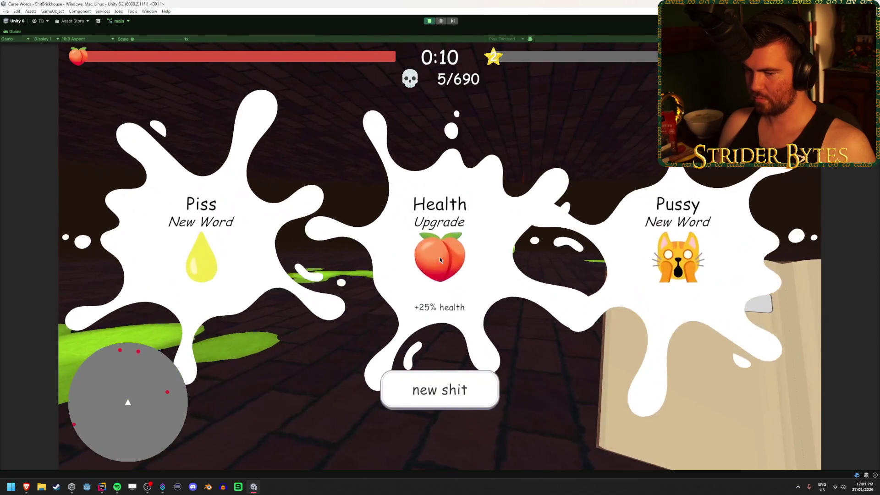
click(625, 277)
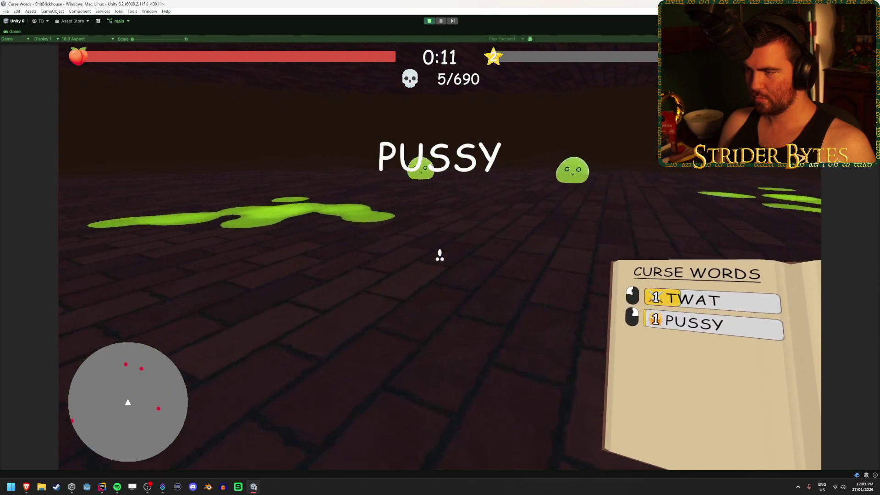
key(w)
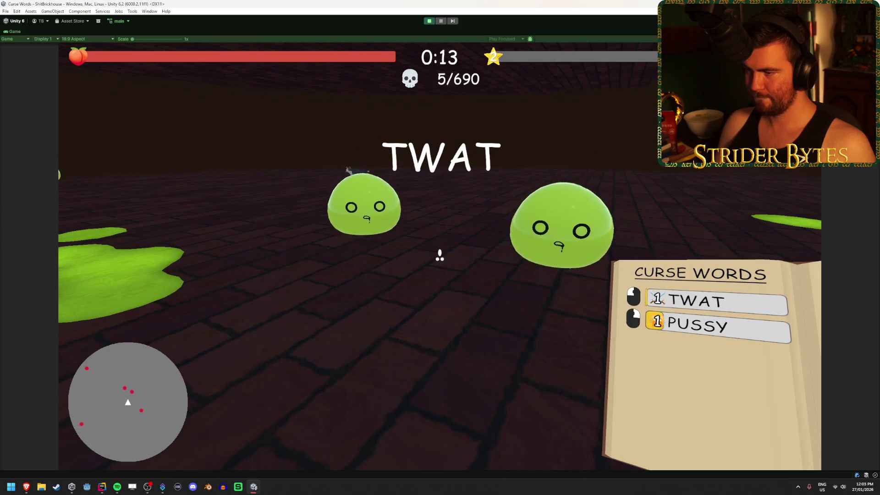
key(w)
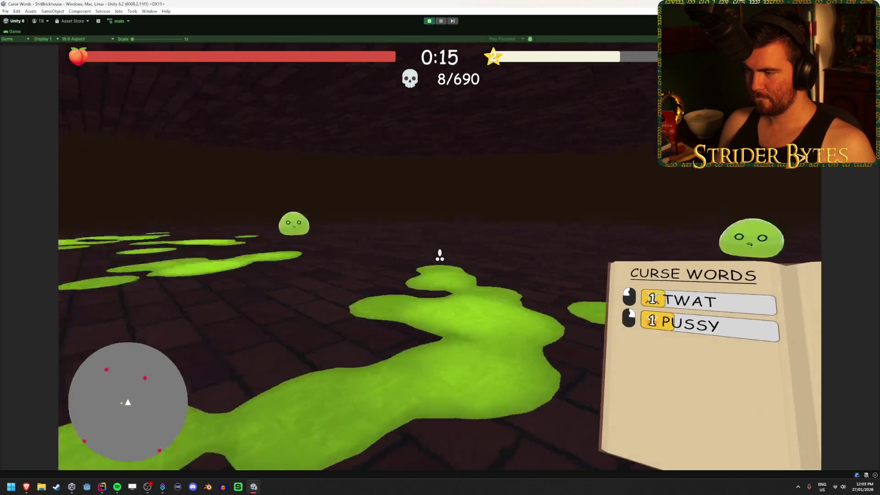
key(w)
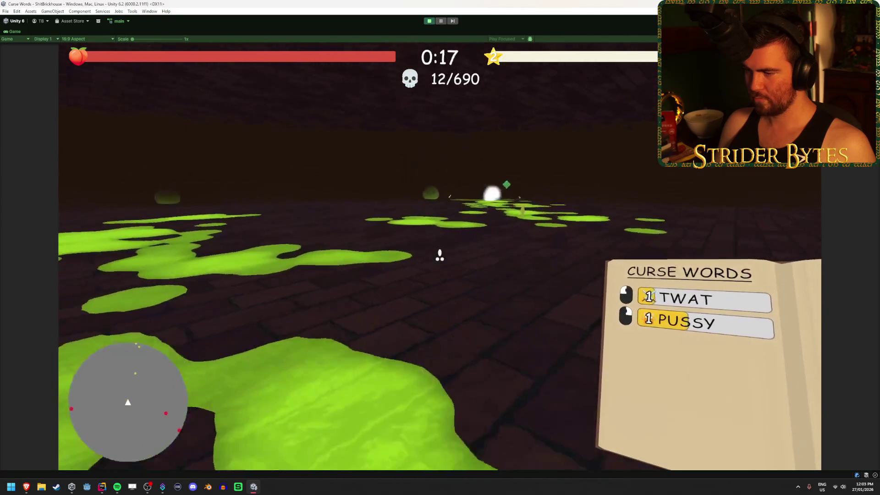
key(w)
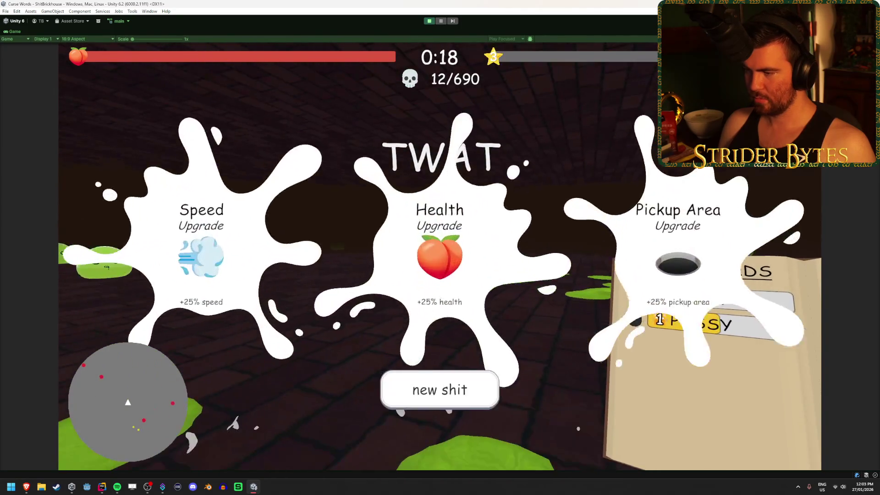
Pick a level-up upgrade, cast TWAT at slimes, then pause and stop play mode
click(202, 209)
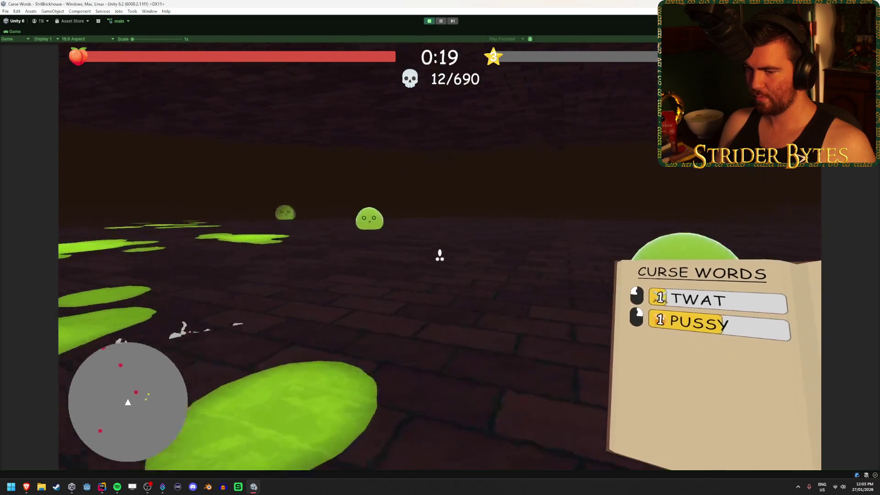
click(439, 255)
key(w)
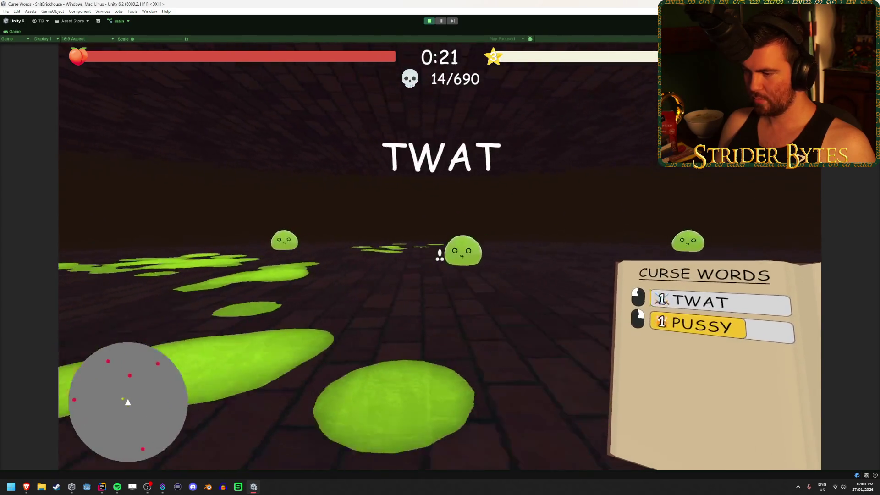
key(w)
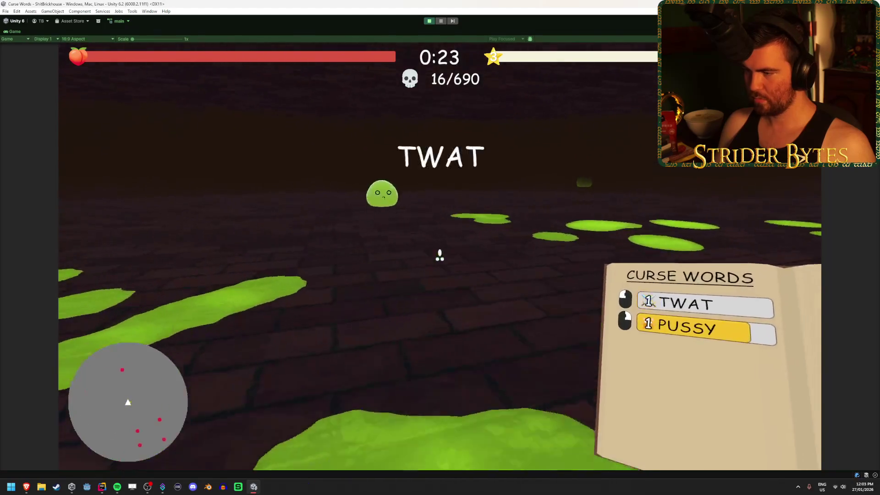
click(441, 21)
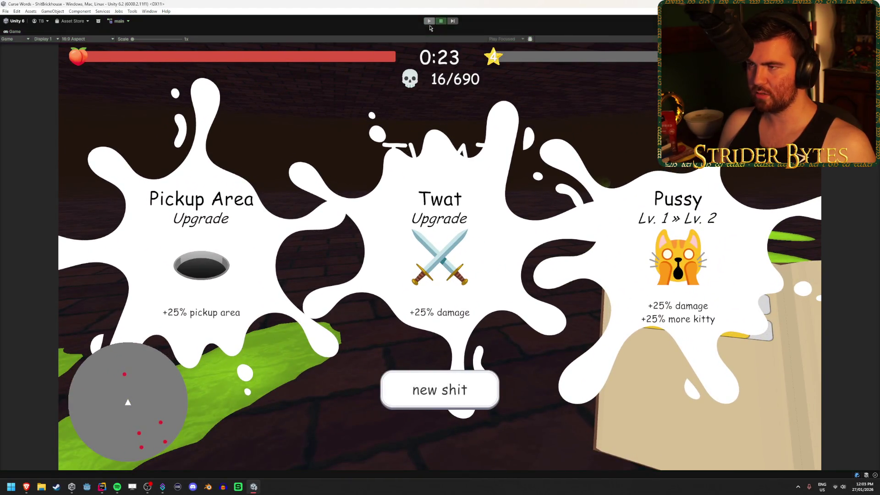
click(429, 21)
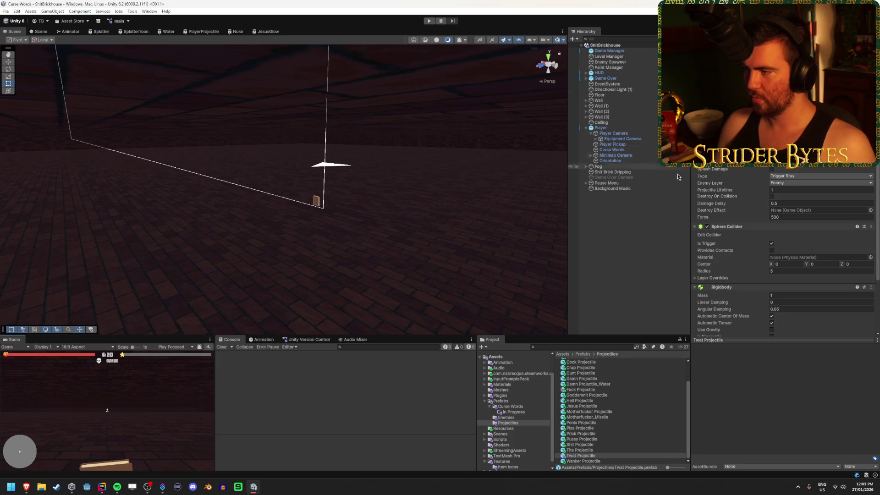
Lower the Slime_Jumping enemy prefab's Base Health from 3 to 2
scroll(750, 246, down, 3)
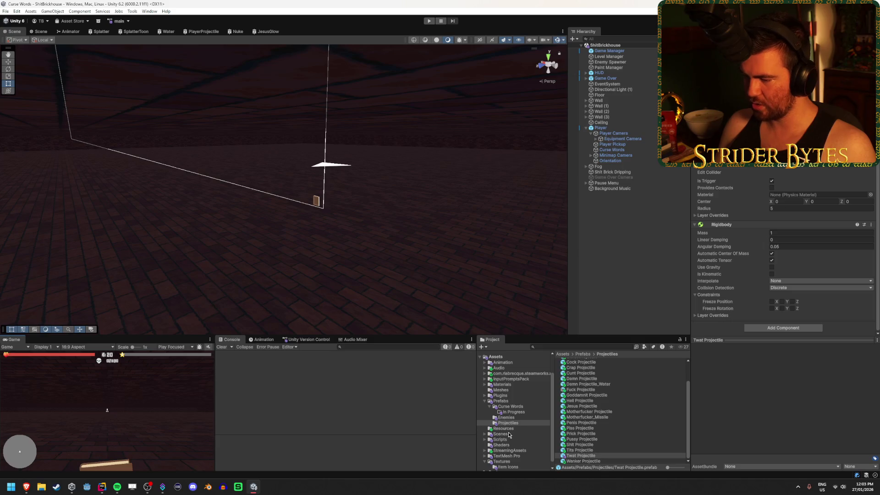
click(506, 417)
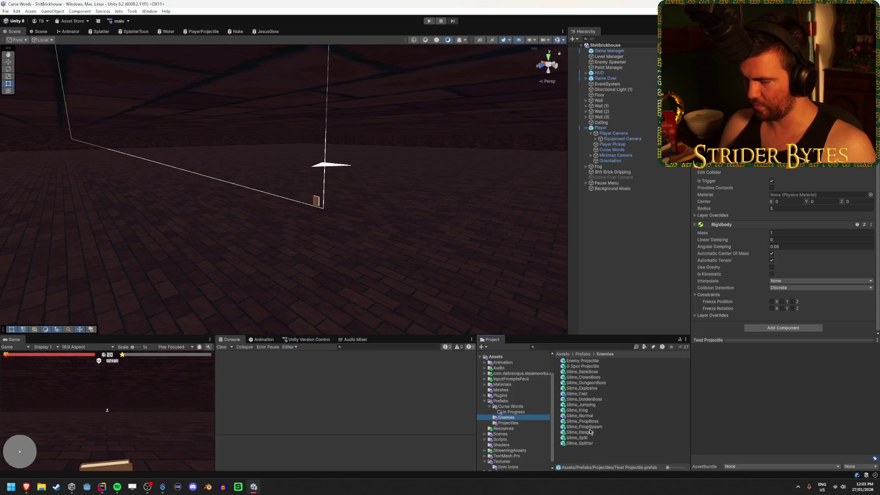
click(596, 405)
click(794, 211)
text(2)
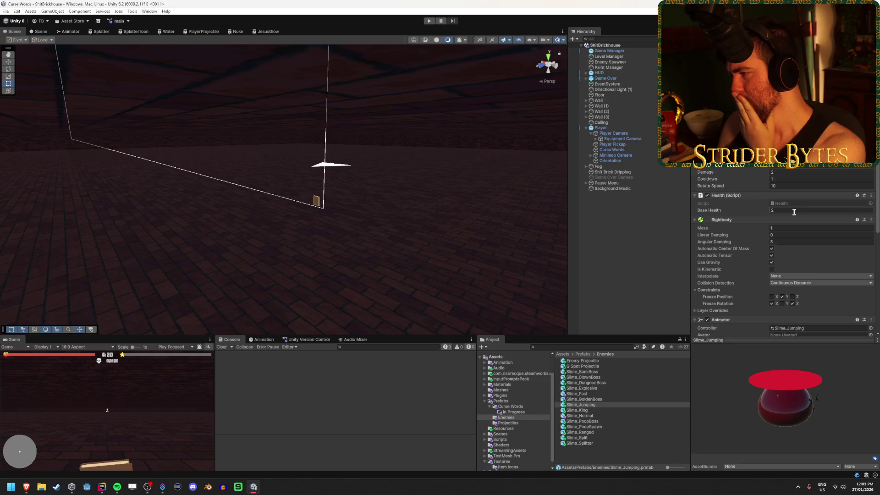
scroll(794, 212, up, 3)
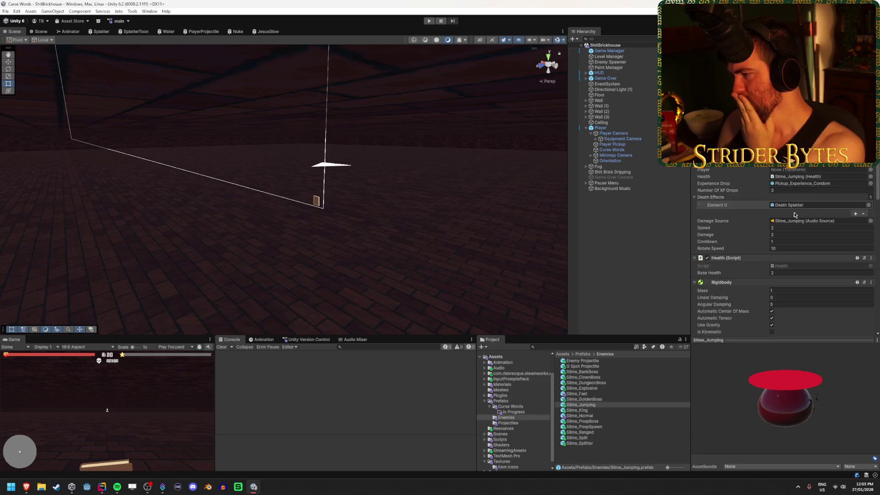
click(632, 255)
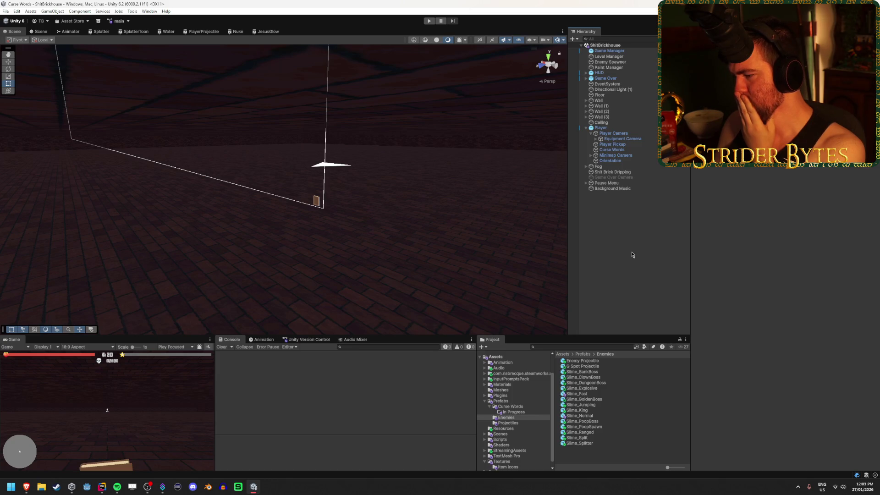
scroll(509, 454, down, 1)
Preview the oyster_1f9aa sprite in Item Icons, then select the Twat curse word prefab
click(508, 461)
scroll(578, 440, down, 5)
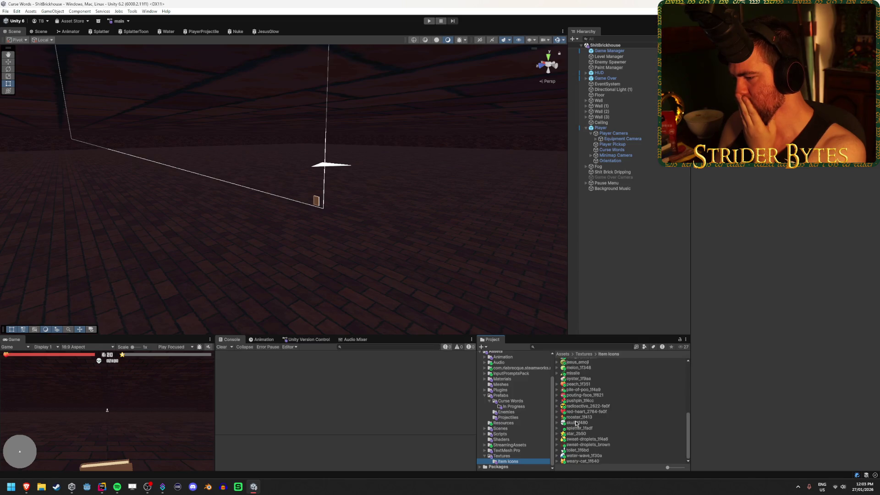
click(578, 379)
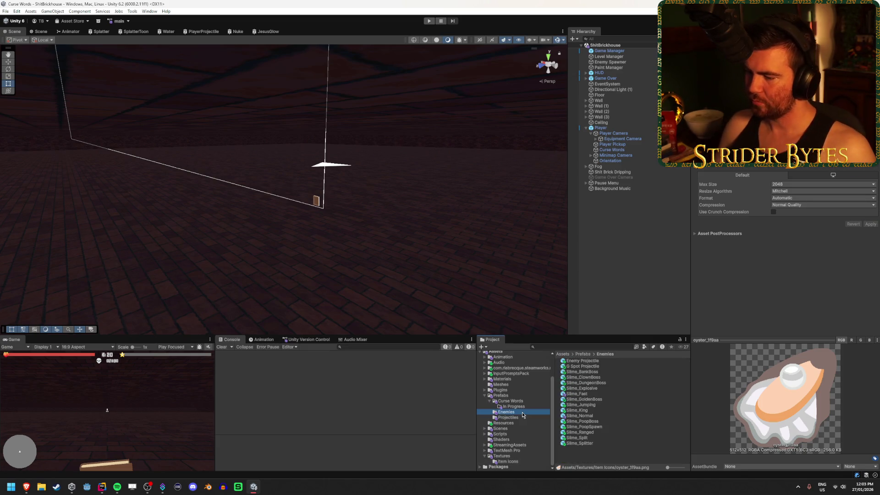
click(534, 401)
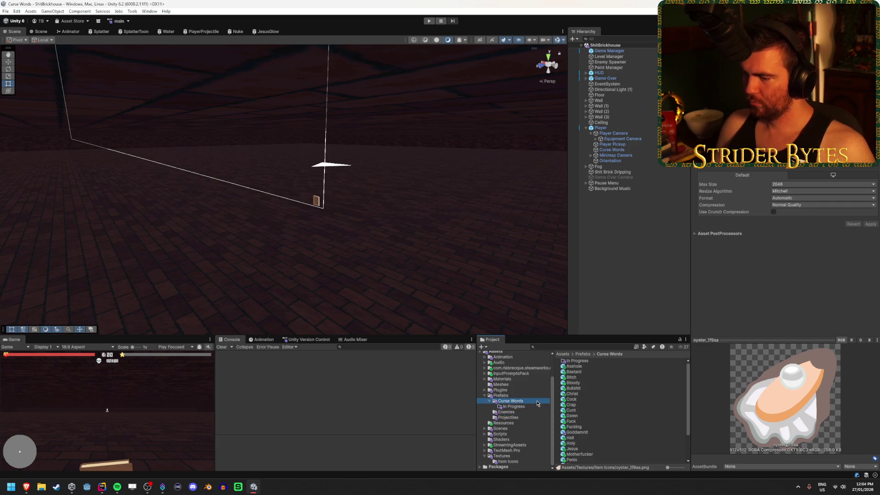
scroll(587, 442, down, 3)
scroll(587, 443, up, 3)
scroll(588, 443, down, 3)
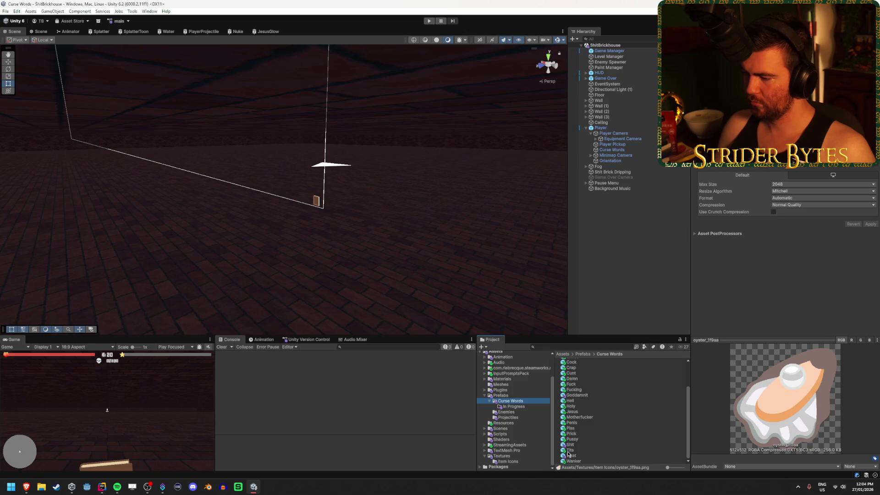
click(571, 456)
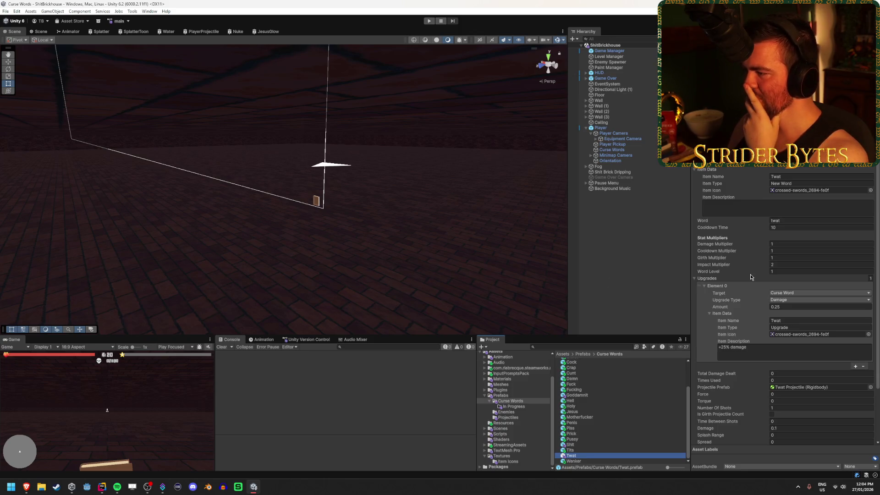
Assign oyster_1f9aa to both Twat Item Icons and give the upgrade a '+25% damage' description
click(870, 191)
text(oyst)
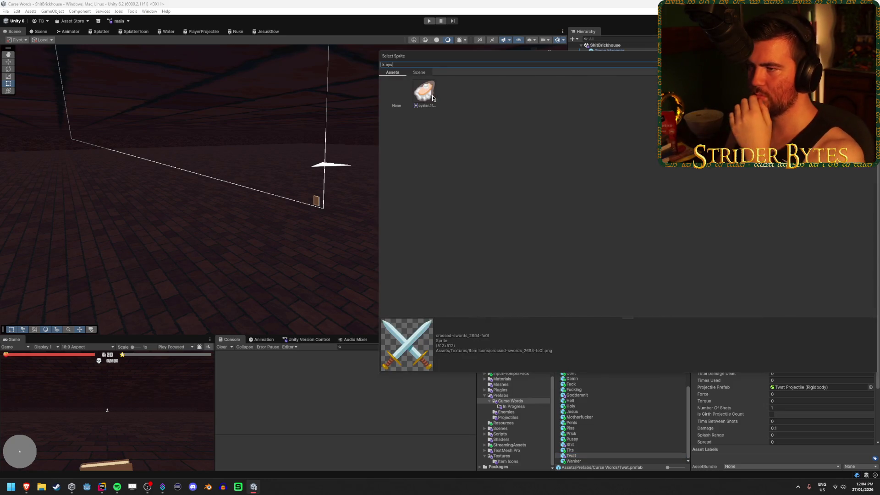
double_click(426, 92)
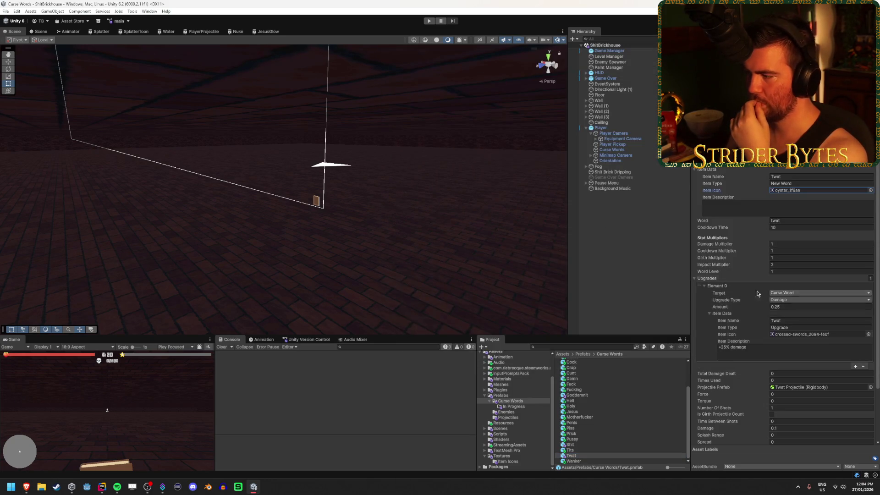
click(868, 334)
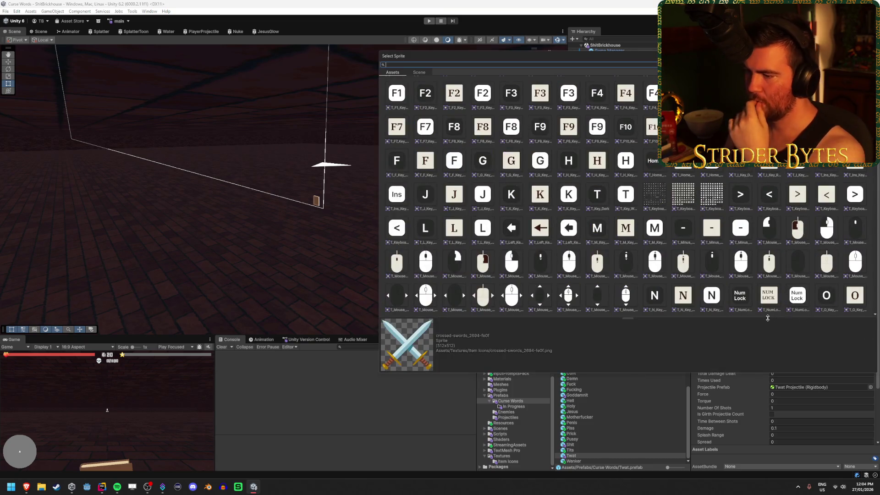
text(yster)
double_click(422, 90)
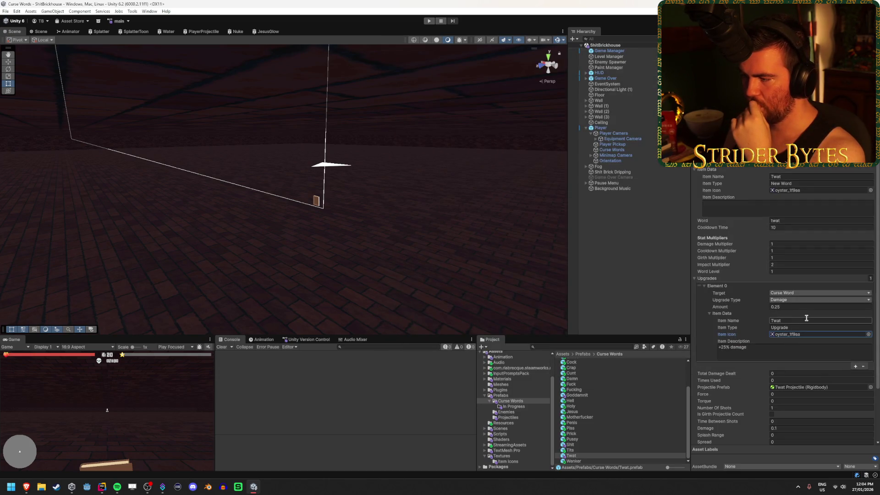
click(776, 347)
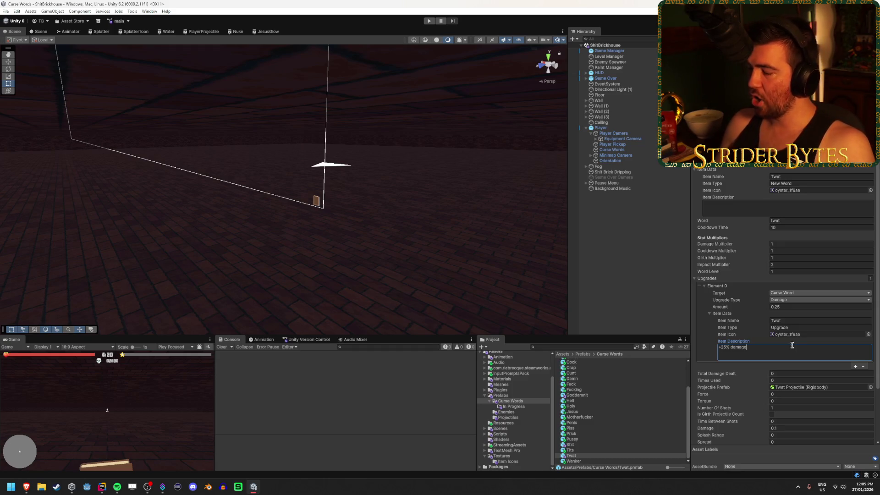
scroll(756, 355, down, 3)
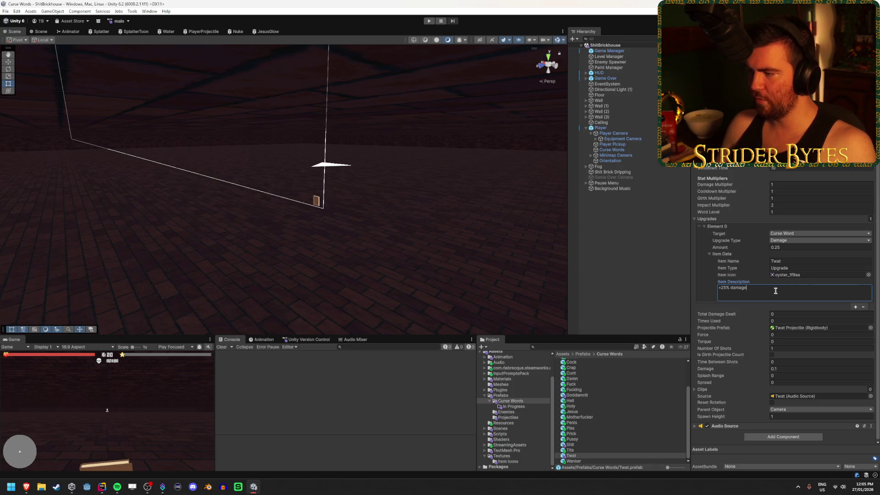
click(511, 417)
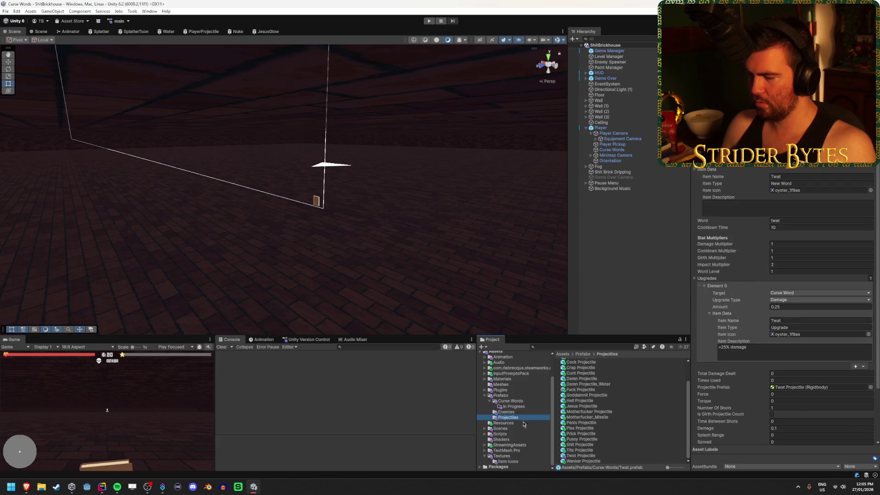
Drop the Twat Projectile's Force from 500 to 10 and start a playtest
click(577, 456)
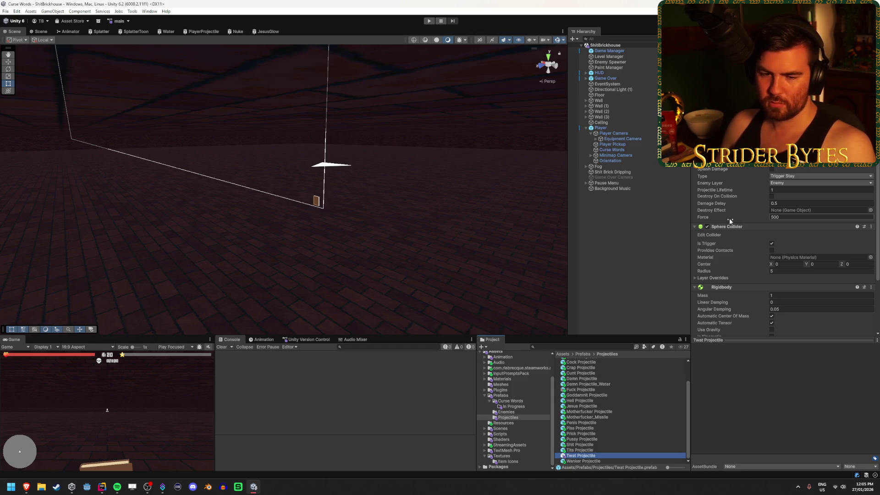
click(790, 217)
text(10)
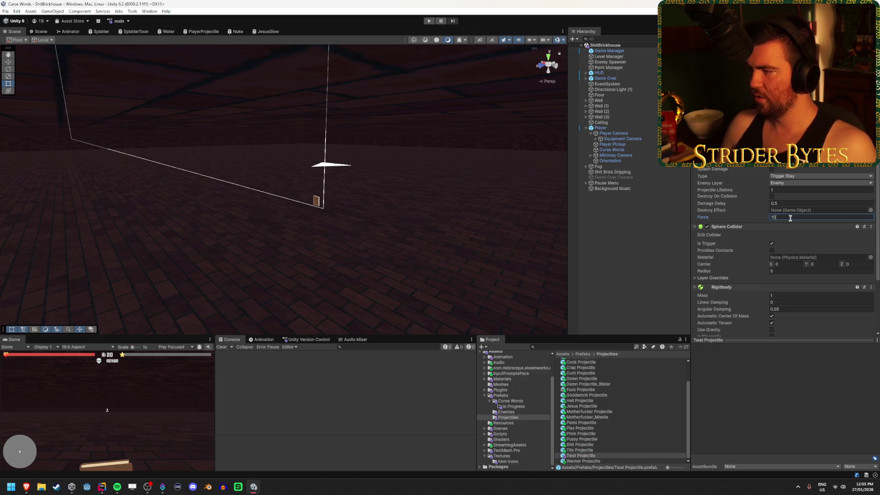
click(426, 23)
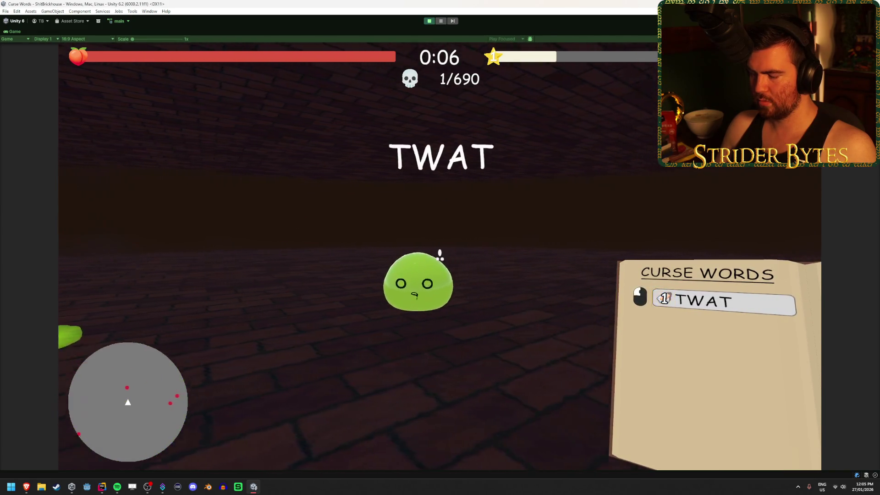
Stop the playtest and select the Twat curse word prefab
key(Escape)
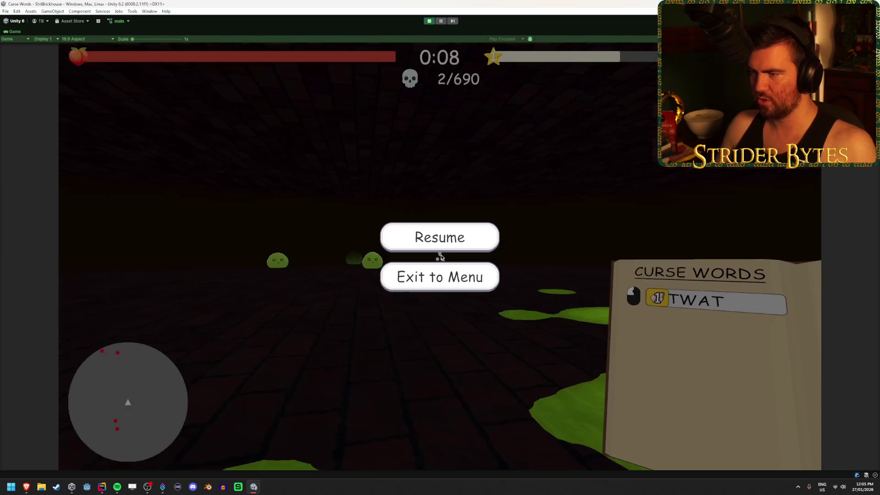
key(ctrl+p)
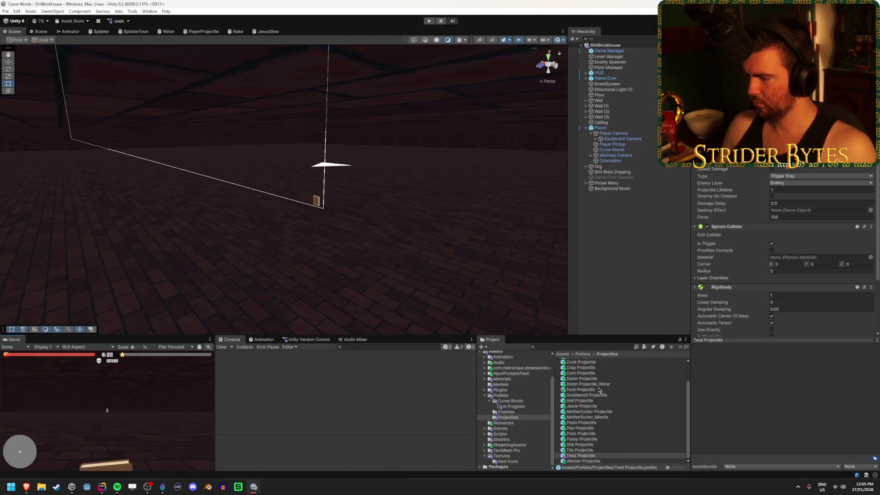
click(510, 401)
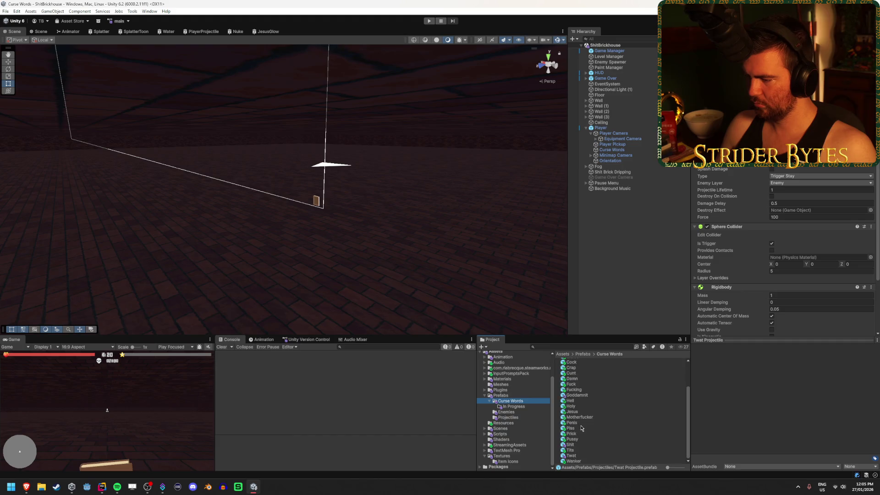
click(571, 456)
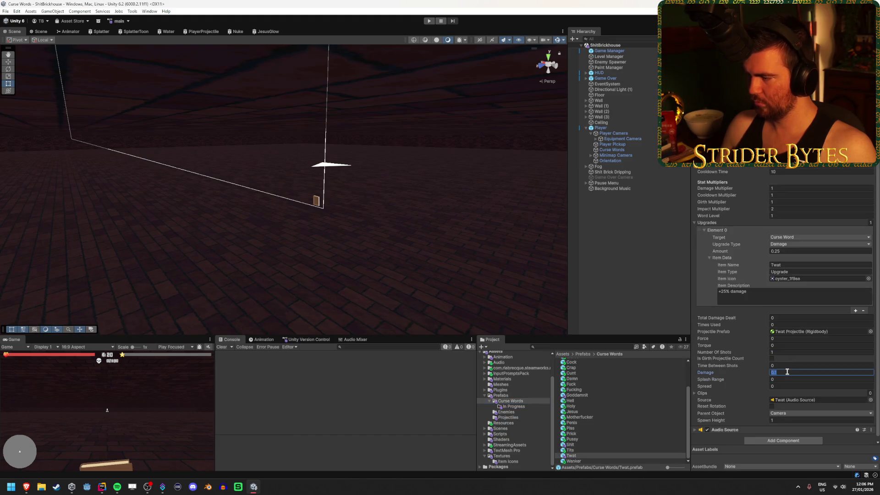
scroll(779, 380, up, 3)
Run a second playtest of the Twat word, then stop and open the ProjectileDamage script
key(ctrl+p)
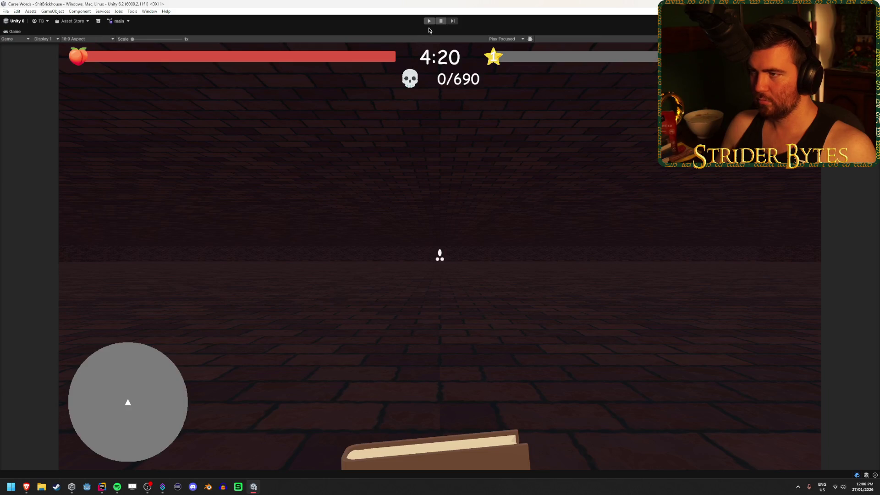
click(447, 194)
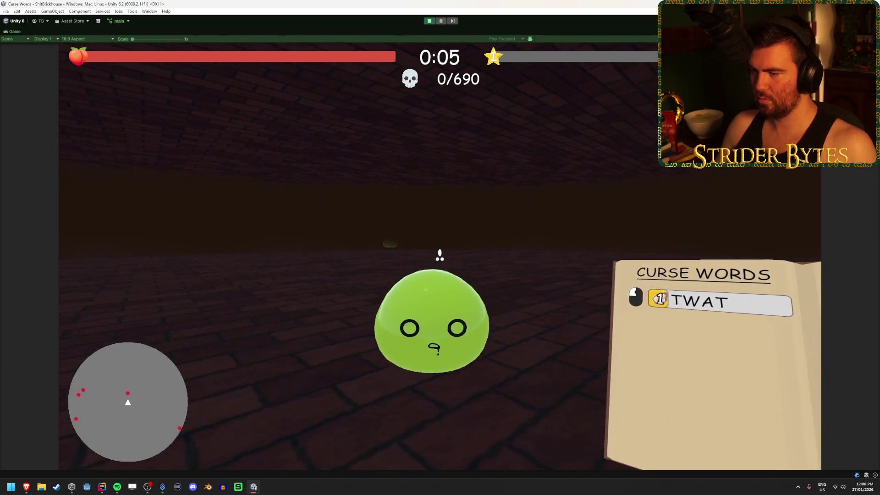
key(Escape)
click(429, 21)
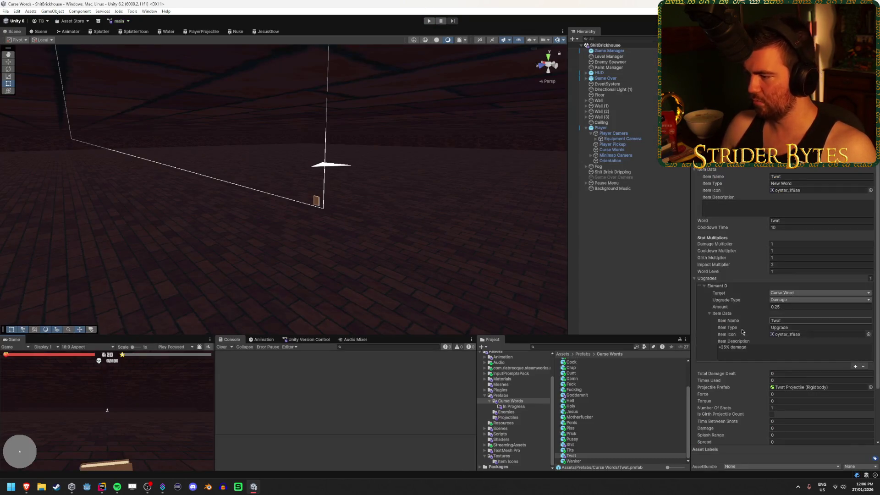
click(785, 422)
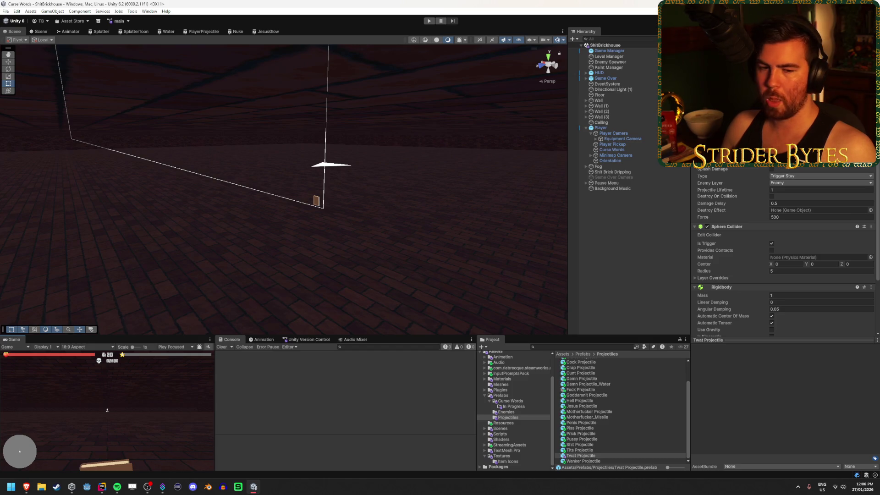
double_click(805, 167)
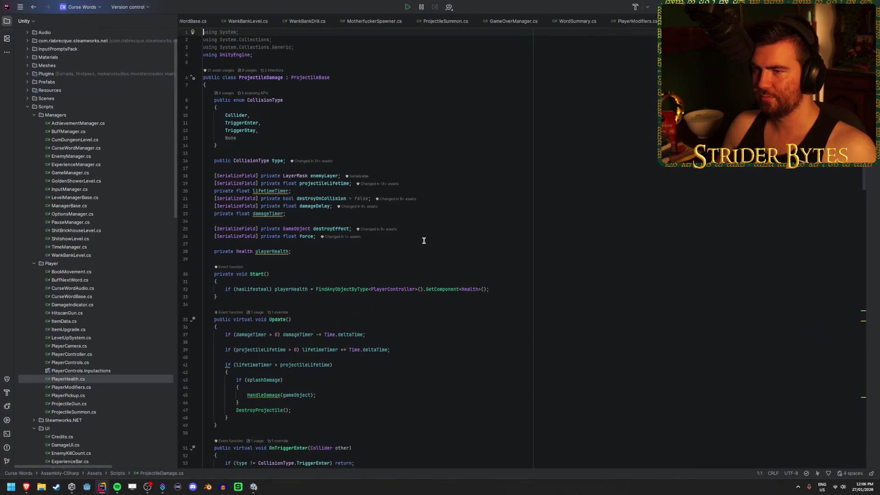
Read ProjectileDamage.cs down to HandleDamage in Rider, then return to Unity
scroll(426, 238, down, 10)
scroll(423, 240, down, 9)
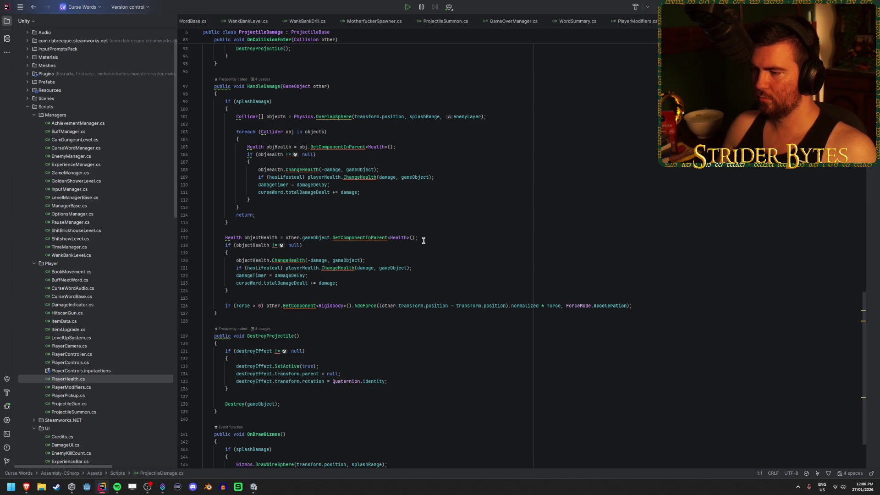
scroll(423, 241, up, 10)
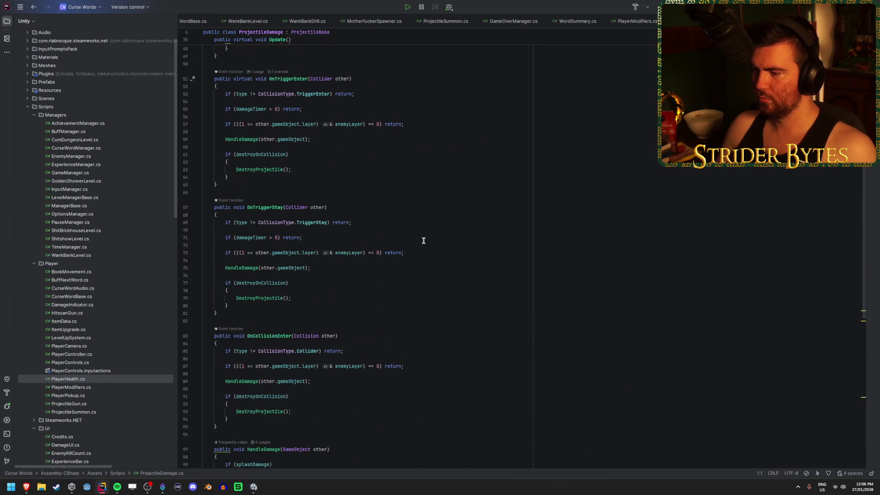
scroll(421, 252, up, 13)
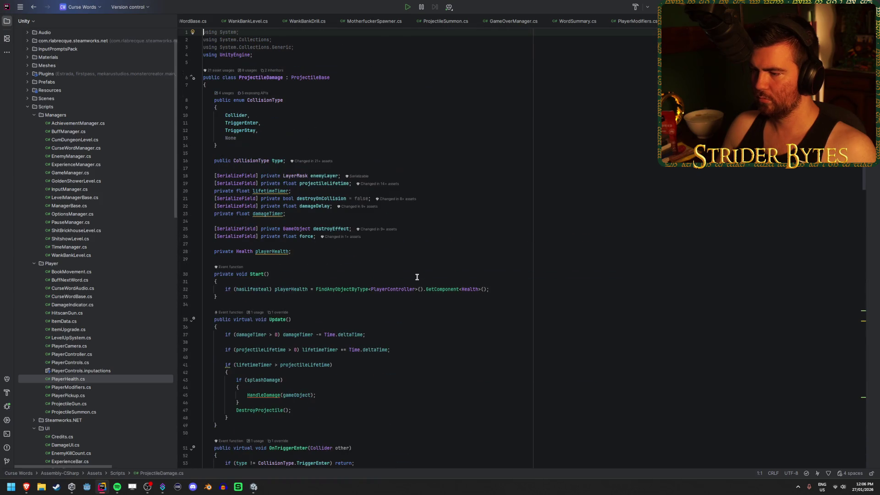
scroll(417, 277, down, 20)
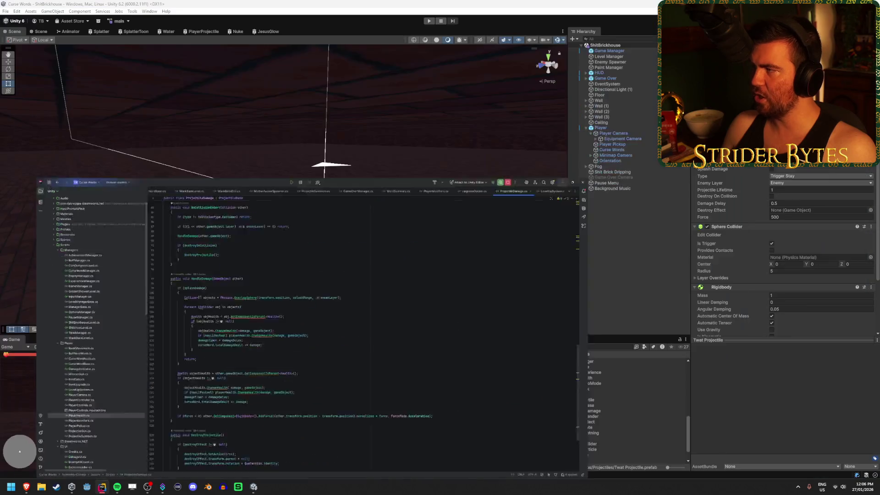
key(alt+Tab)
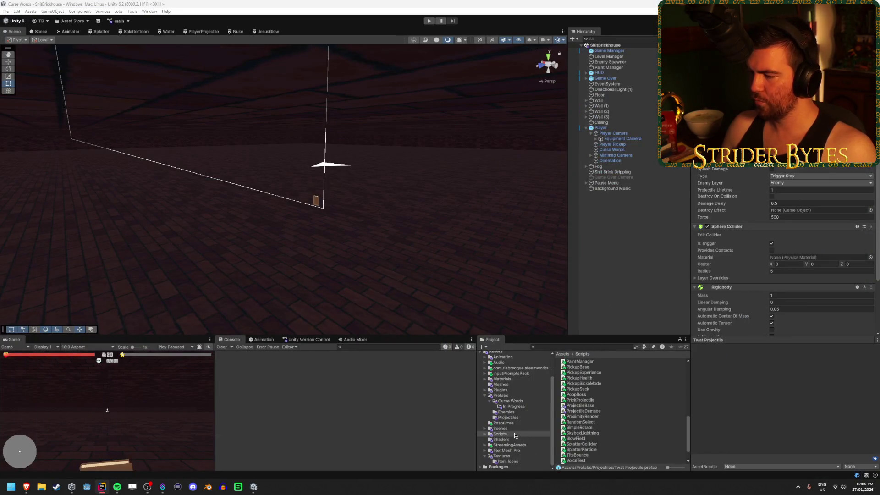
Browse the prefab folders to Curse Words and select the Twat prefab
click(514, 406)
click(520, 413)
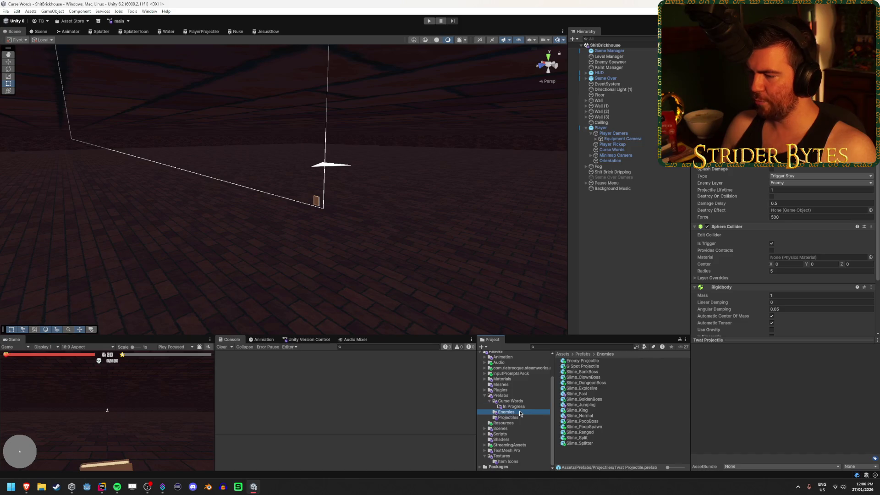
click(519, 417)
click(516, 421)
click(513, 417)
click(508, 424)
click(511, 401)
scroll(573, 435, down, 2)
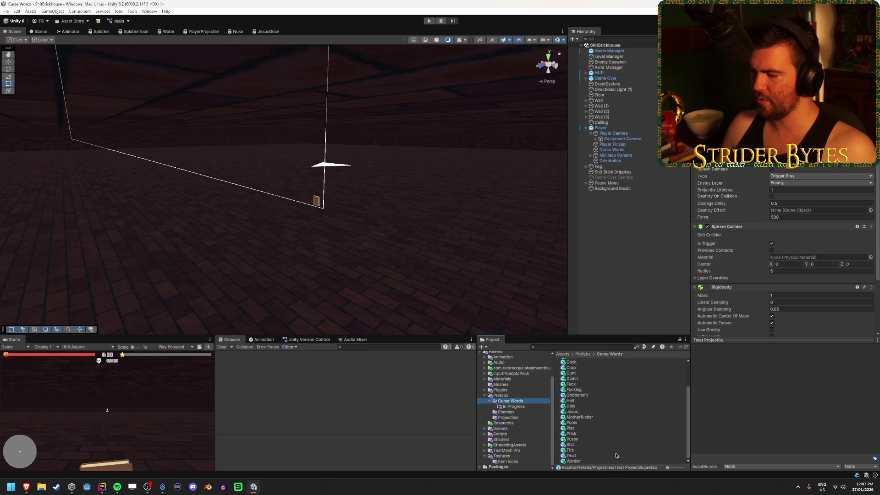
click(572, 455)
Add a '+25% girth' line under '+25% damage' in Twat's upgrade Item Description
click(771, 349)
click(771, 349)
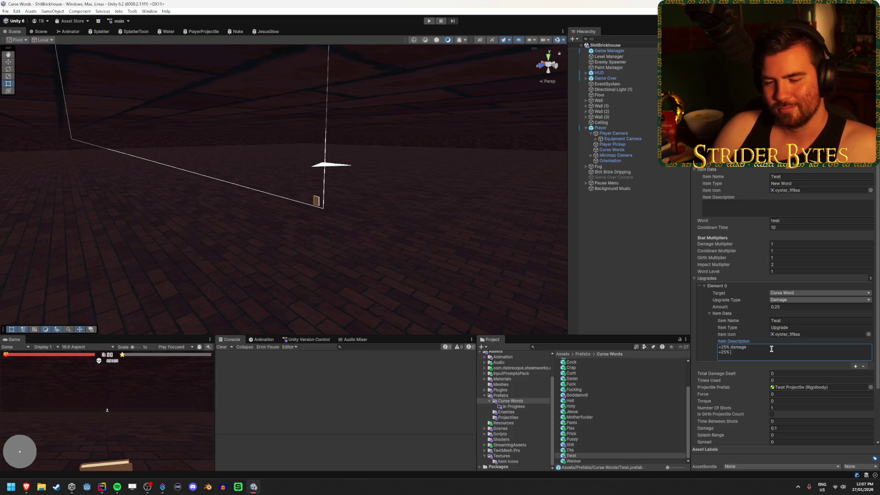
text(girth)
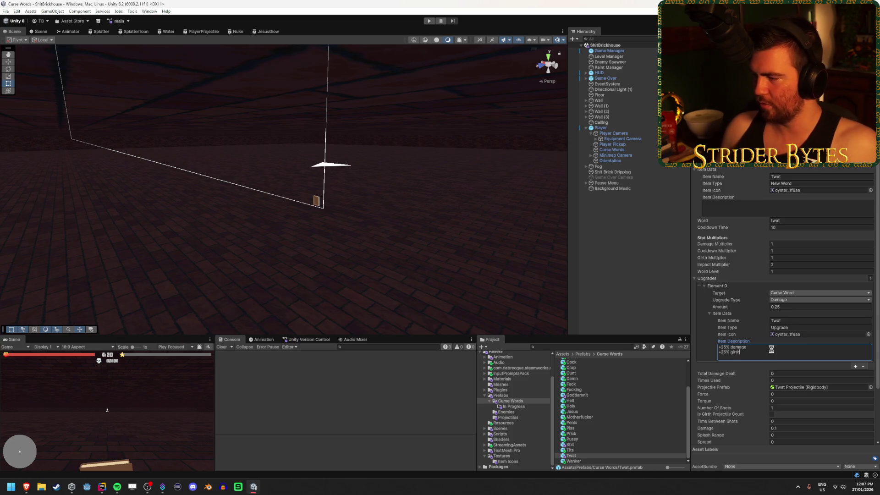
click(641, 258)
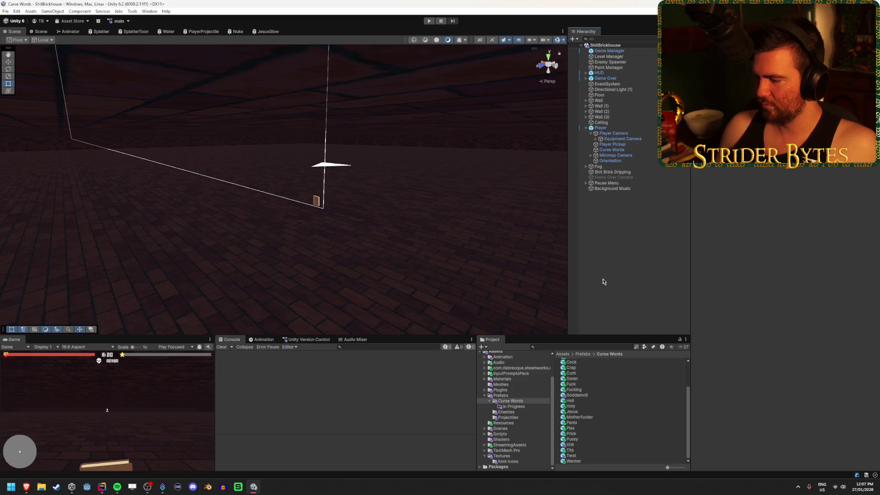
click(573, 461)
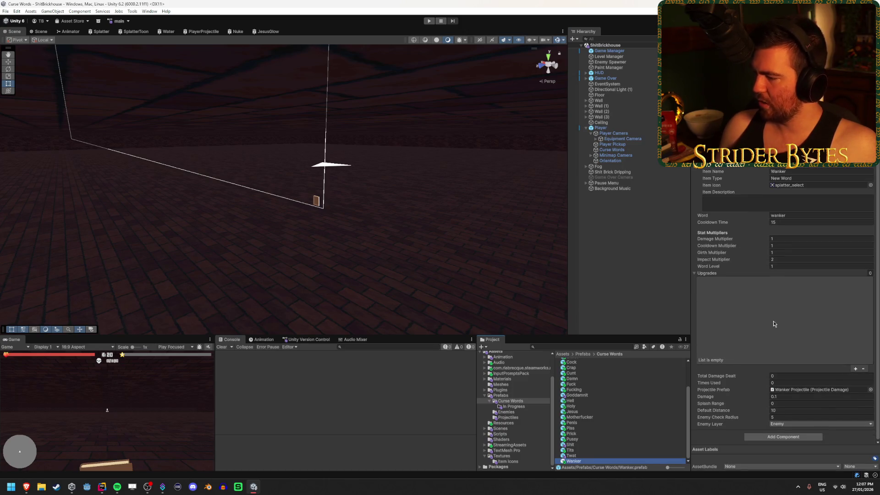
Open the Wanker Projectile prefab and look over its splat Plane and root objects
double_click(818, 395)
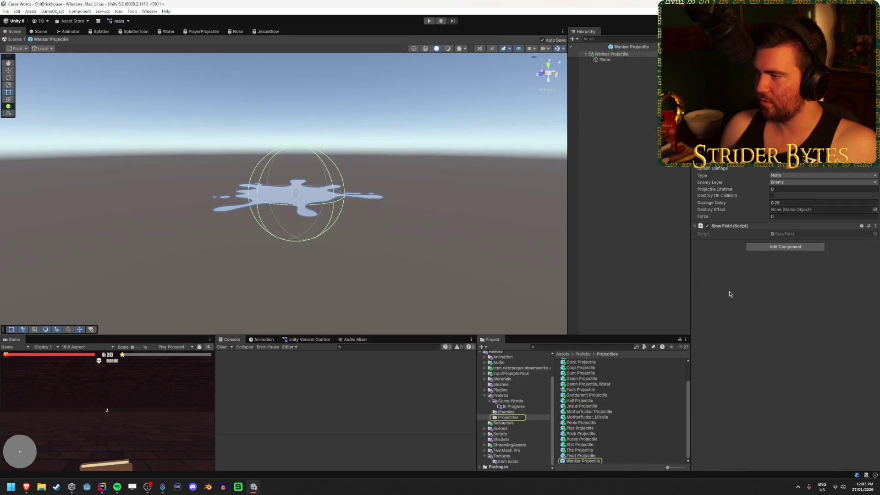
click(623, 59)
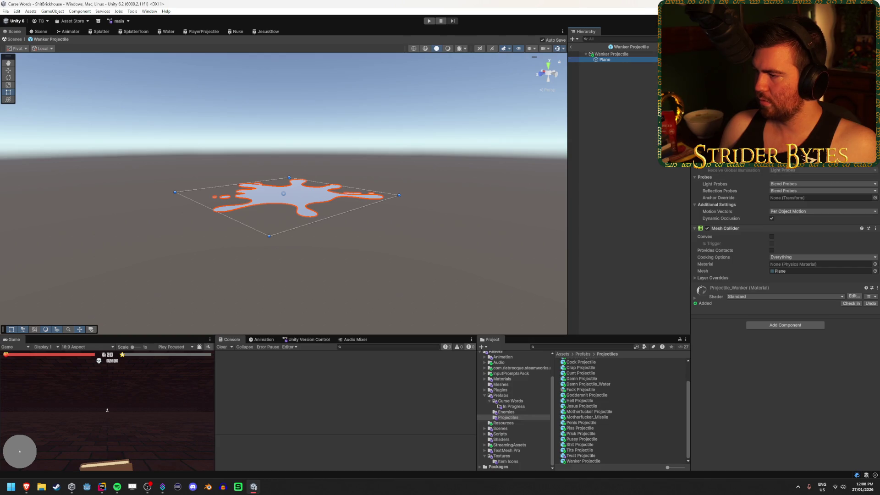
click(646, 54)
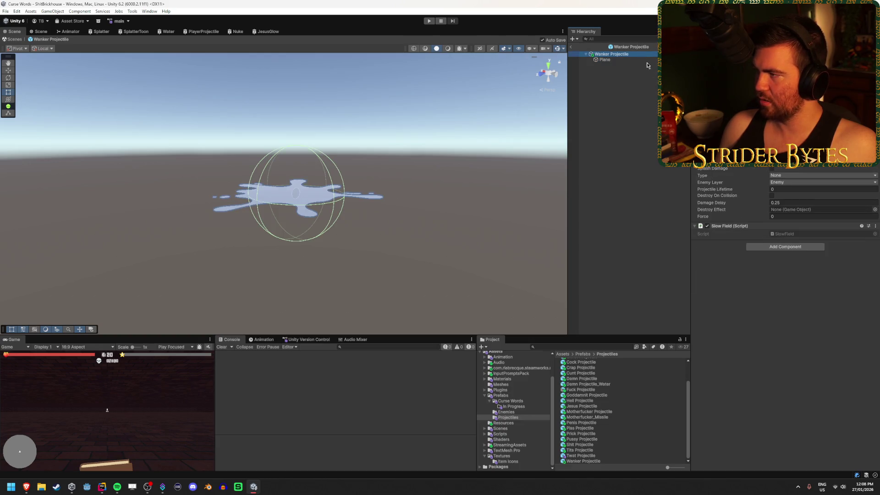
click(648, 61)
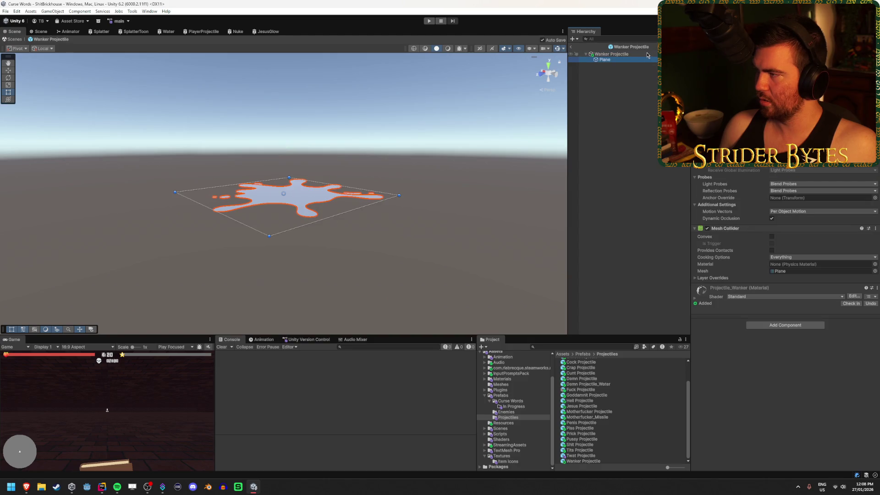
click(646, 54)
mouse_move(412, 175)
mouse_down()
mouse_move(412, 194)
mouse_move(419, 169)
mouse_up()
scroll(418, 195, up, 4)
scroll(419, 190, down, 2)
key(ctrl+z)
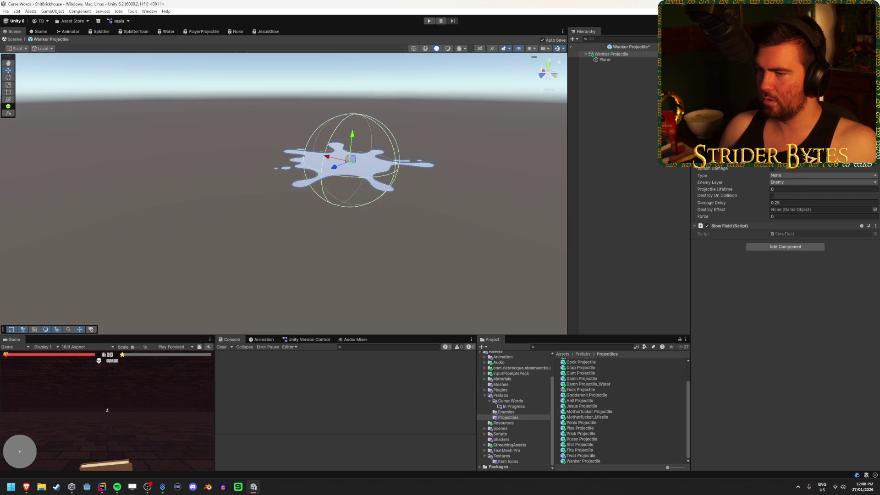
click(606, 60)
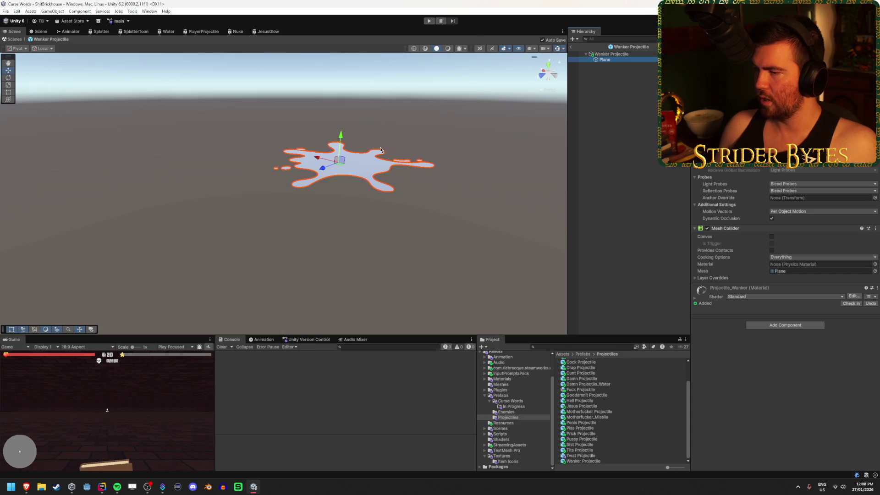
click(647, 54)
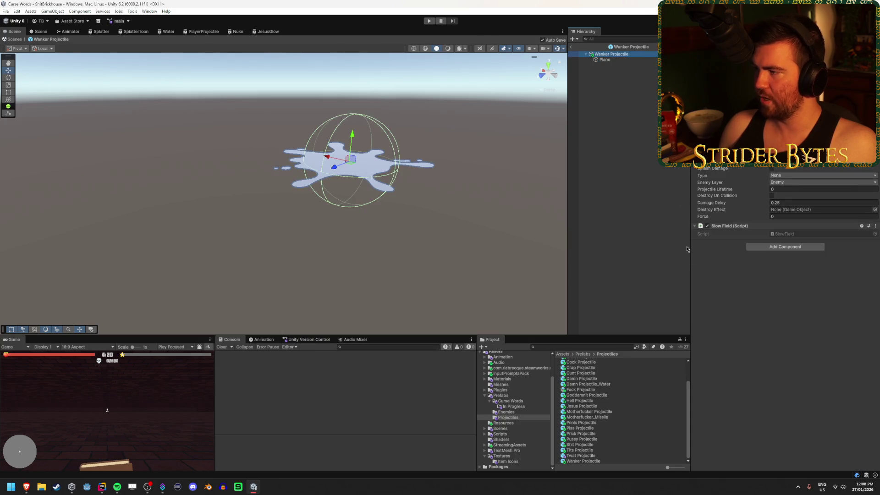
Add the Keep On Ground script to the projectile root and open KeepOnGround.cs
click(801, 248)
text(grou)
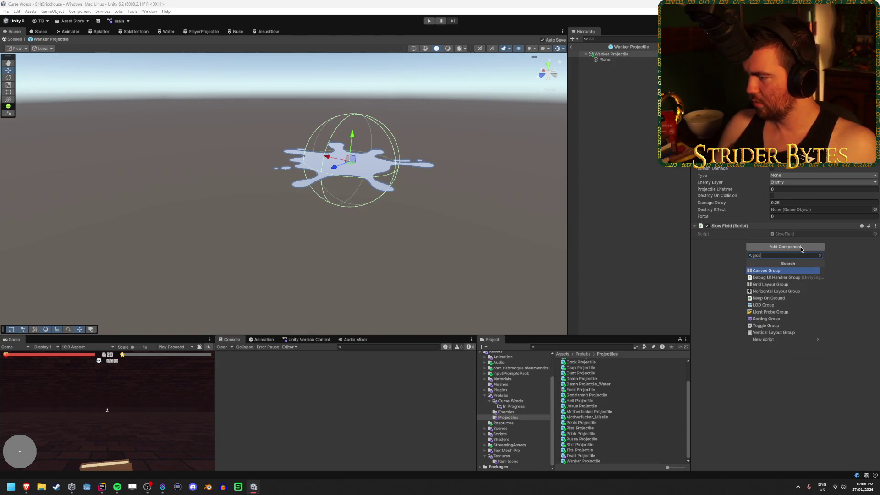
key(Down)
key(Down)
key(Down)
key(Return)
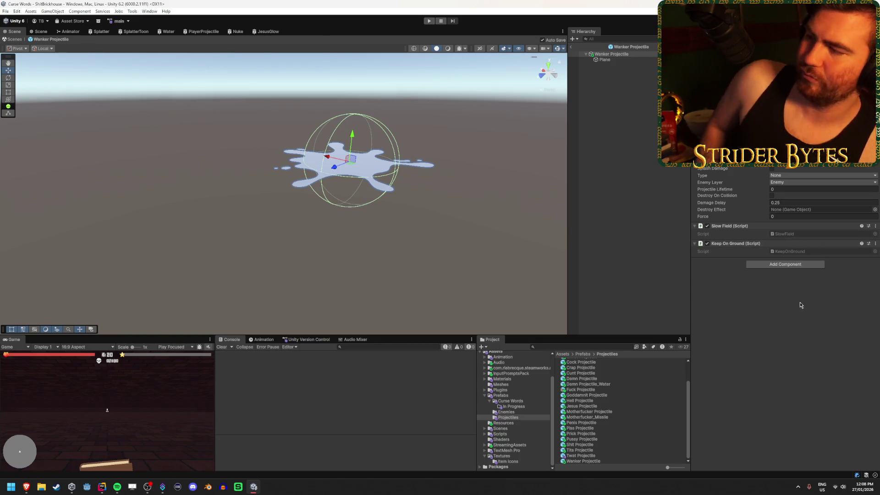
double_click(808, 251)
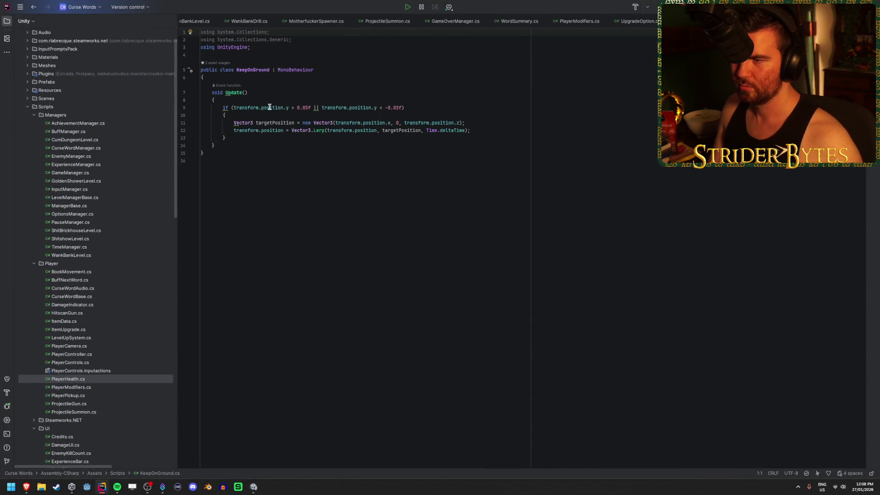
Review the position lerp line in KeepOnGround.cs, then return to Unity
click(493, 131)
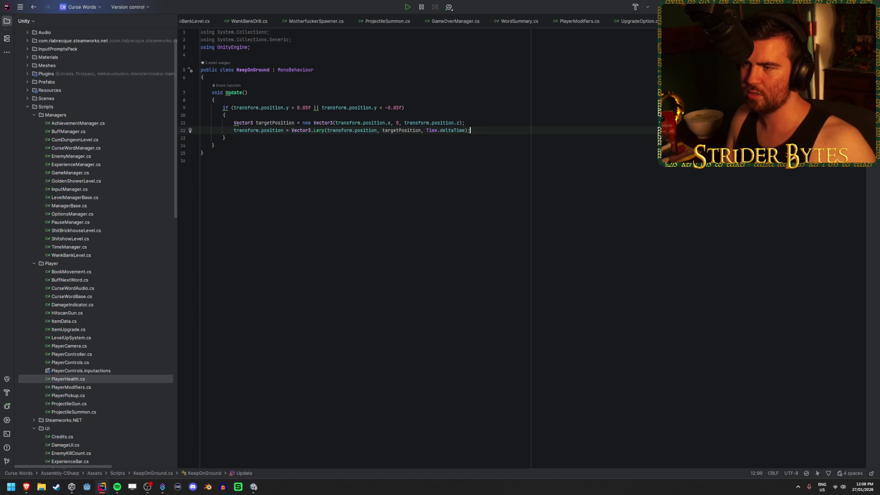
key(alt+Tab)
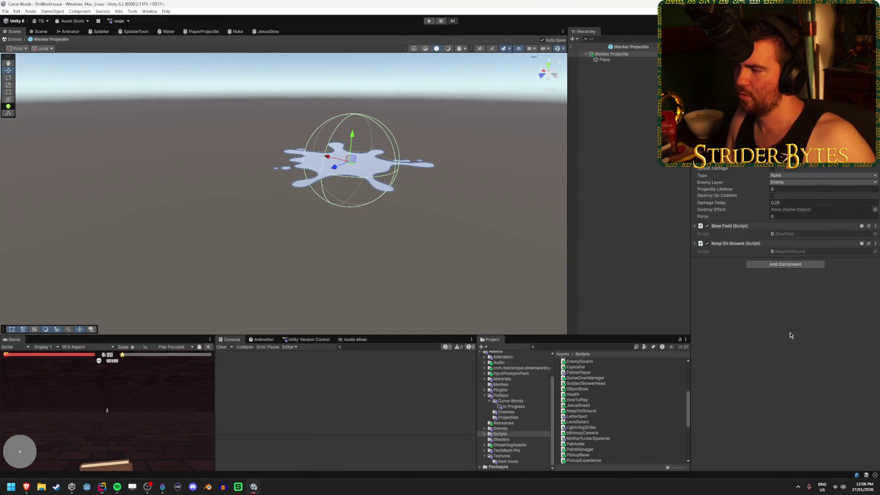
Locate and inspect the splat Plane's Projectile_Wanker material
click(610, 60)
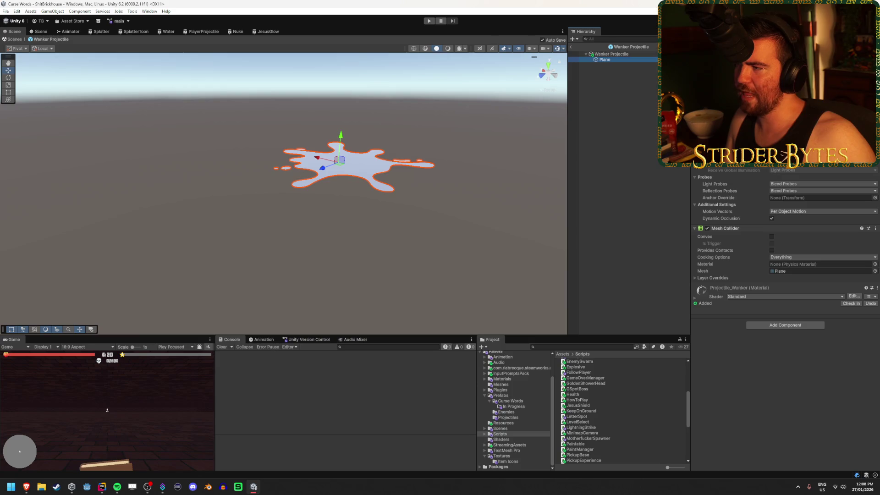
click(763, 168)
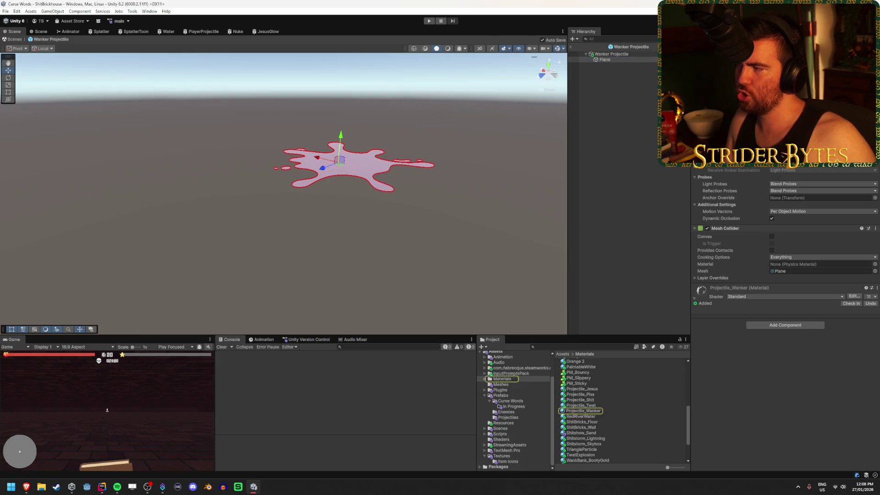
click(593, 412)
mouse_move(775, 424)
mouse_down()
mouse_move(820, 436)
mouse_move(832, 430)
mouse_up()
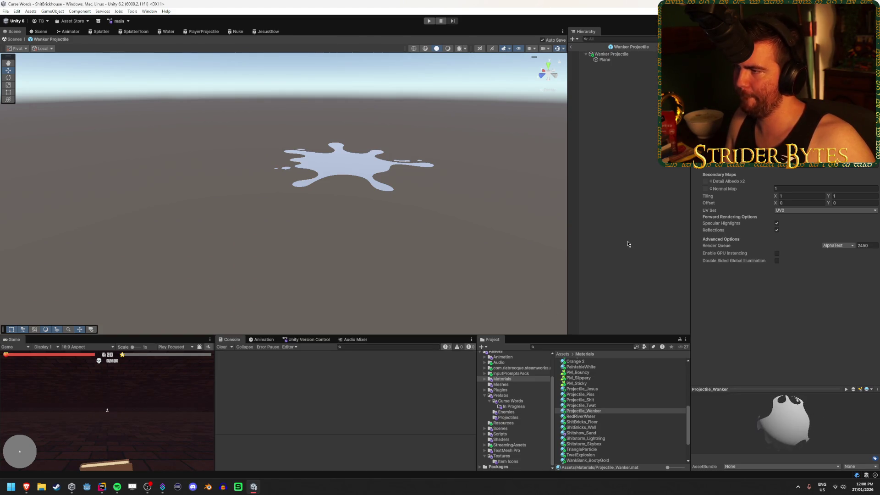
Open the root's SlowField script in Rider, ready to edit the class body
click(624, 55)
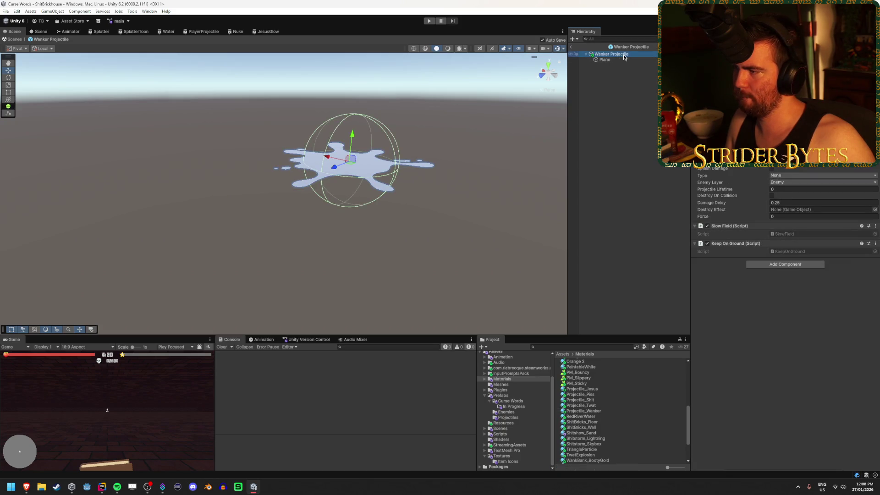
double_click(778, 234)
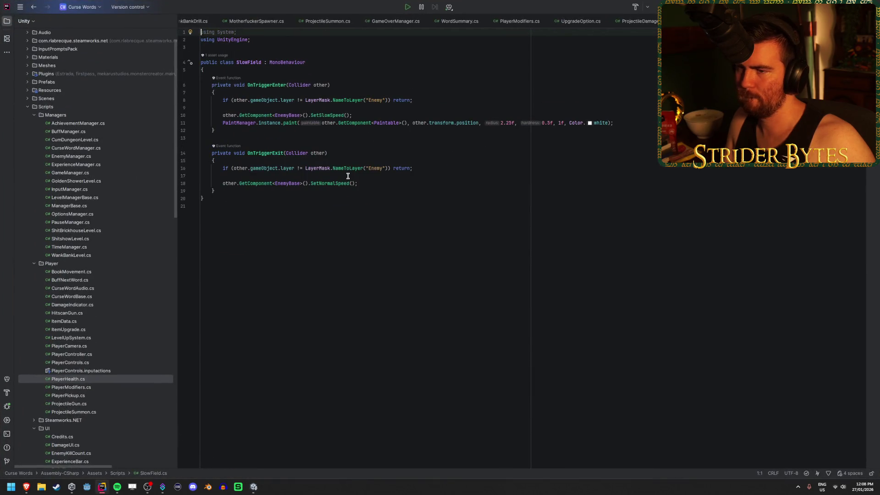
click(271, 70)
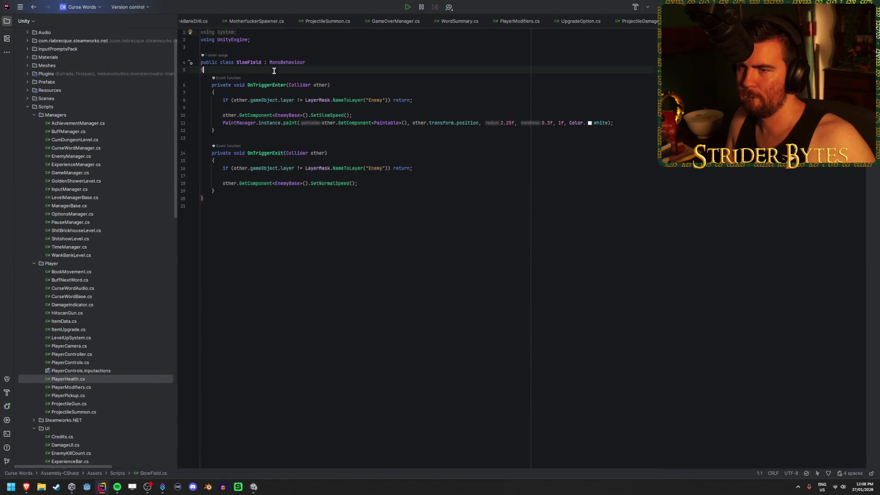
Insert a line at the top of SlowField and begin a public field, undoing the Image import
key(Return)
key(Return)
key(Up)
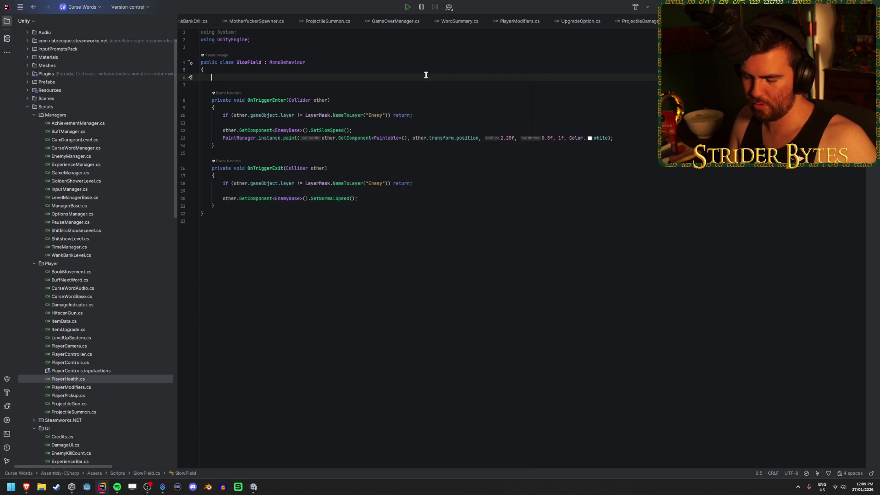
text(public Image)
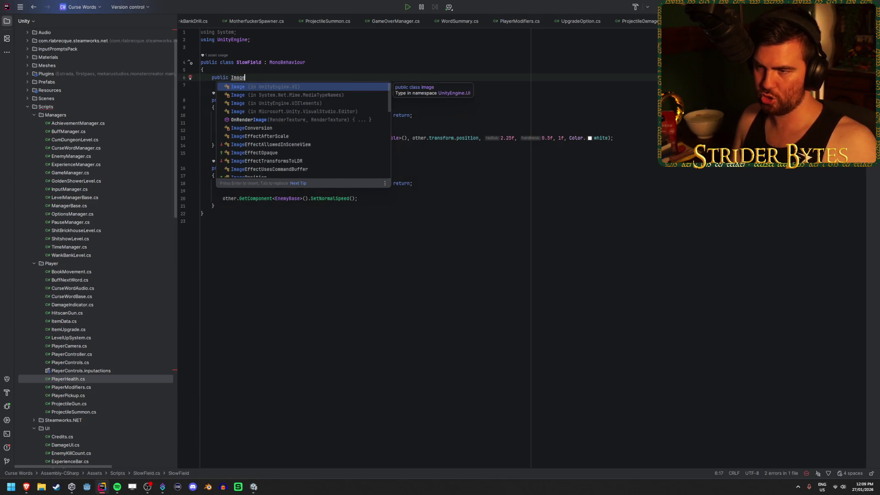
key(Return)
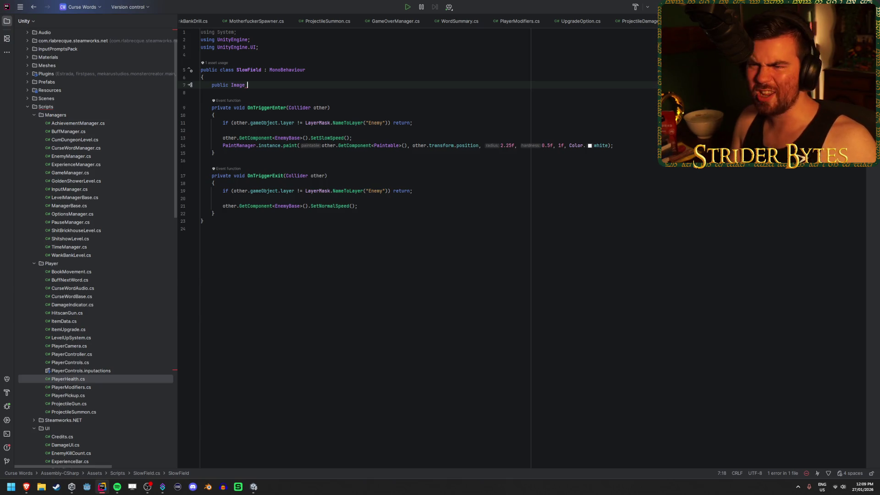
key(ctrl+z)
key(ctrl+z)
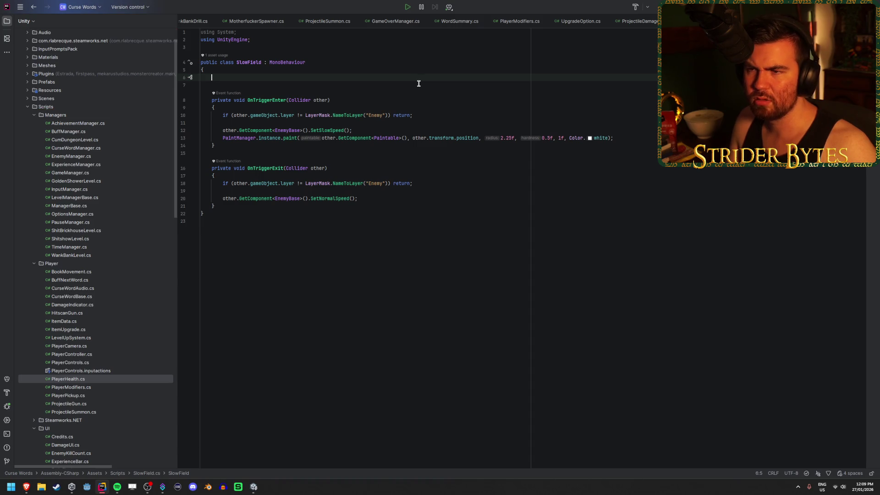
text(public)
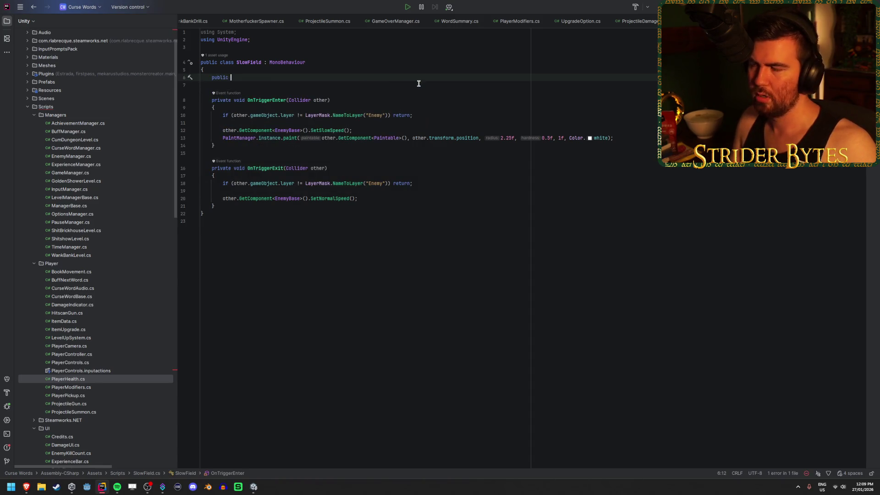
Check the splat's Plane in Unity, then restore Rider to full screen
drag(433, 3, 498, 351)
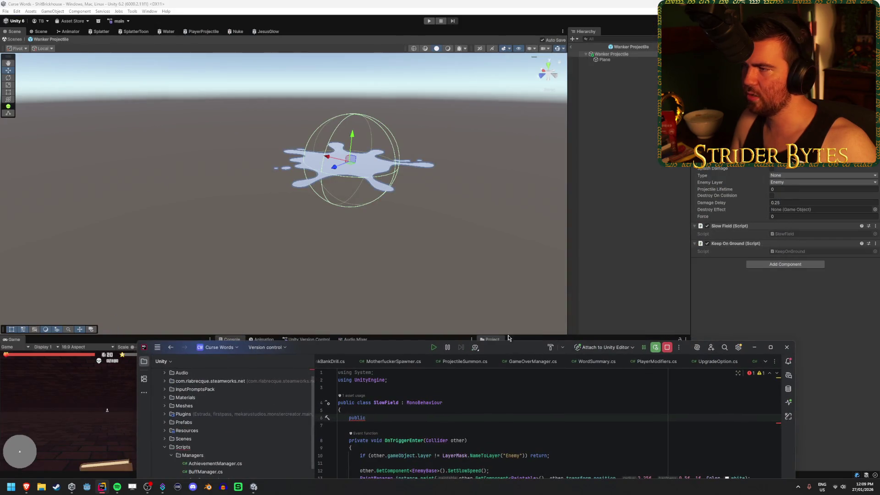
click(622, 61)
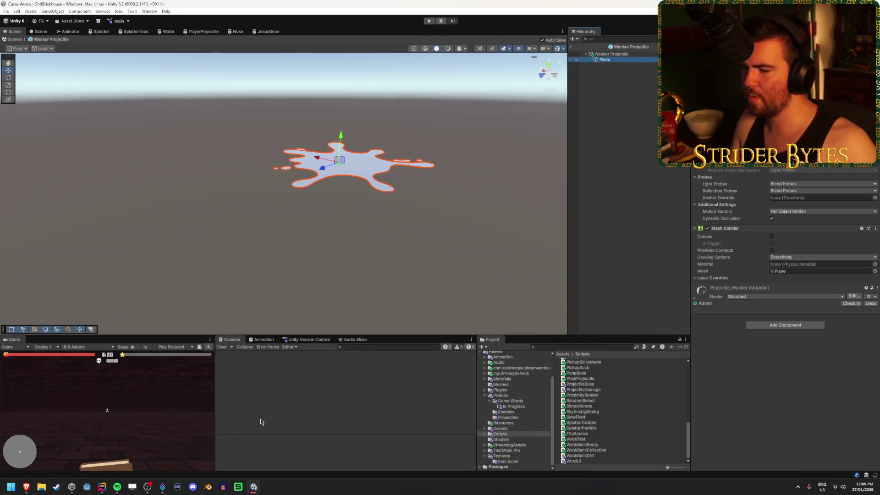
click(73, 446)
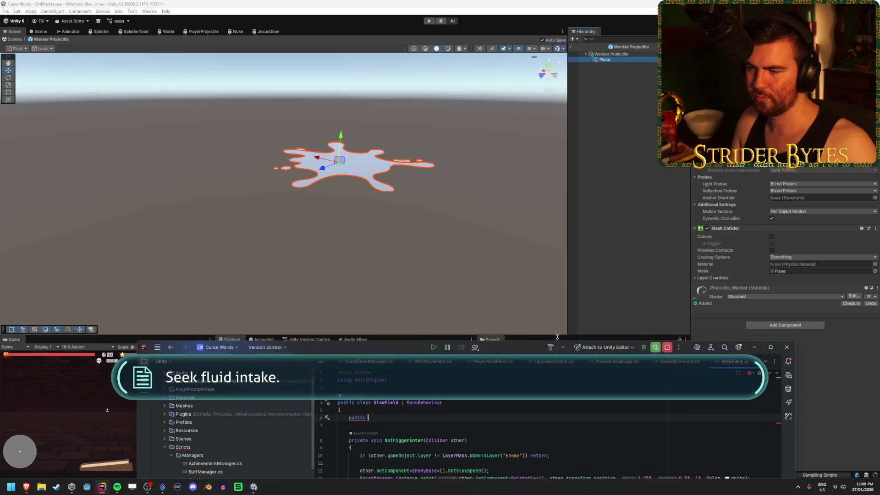
drag(523, 352, 495, 3)
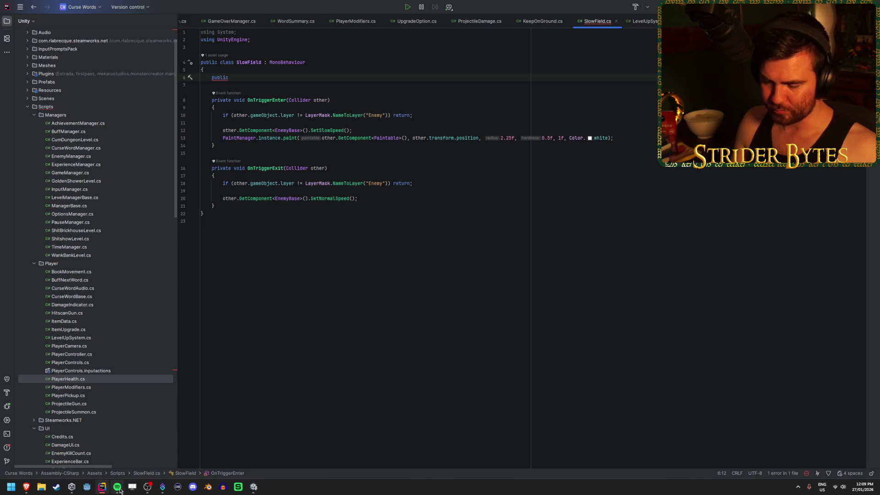
mouse_move(117, 486)
click(127, 468)
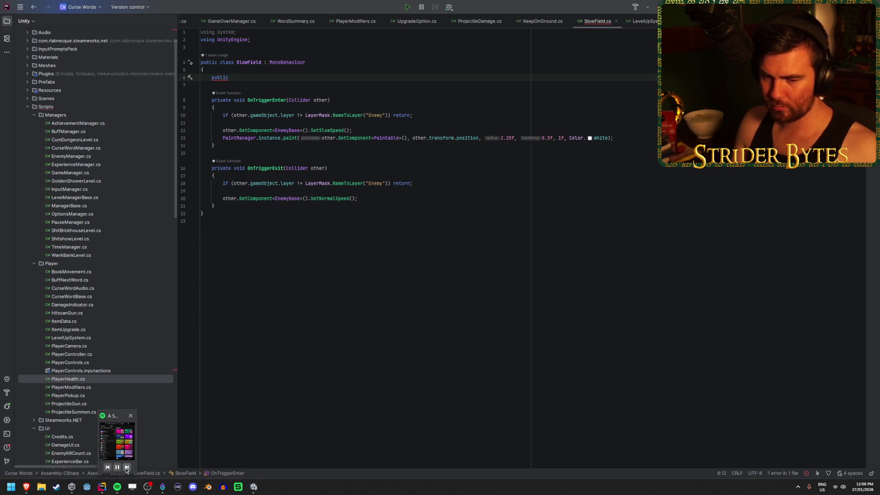
Declare the field as public MeshRenderer mesh;
click(234, 81)
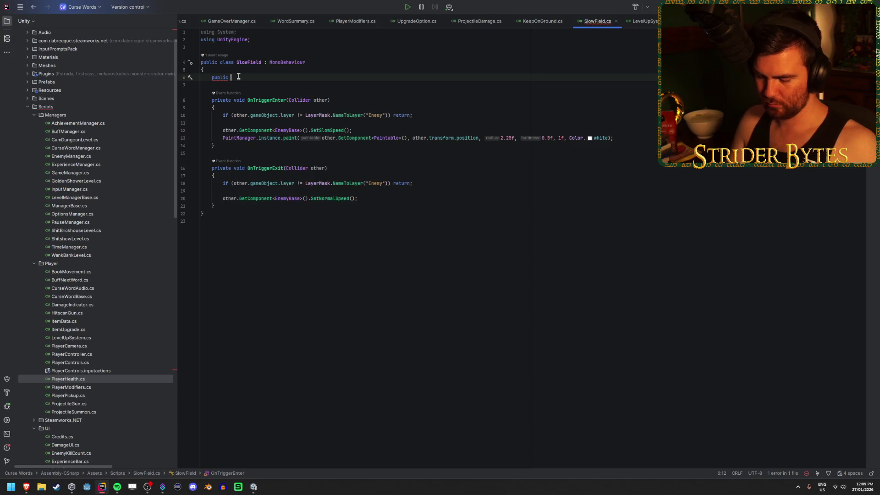
text(MeshRen)
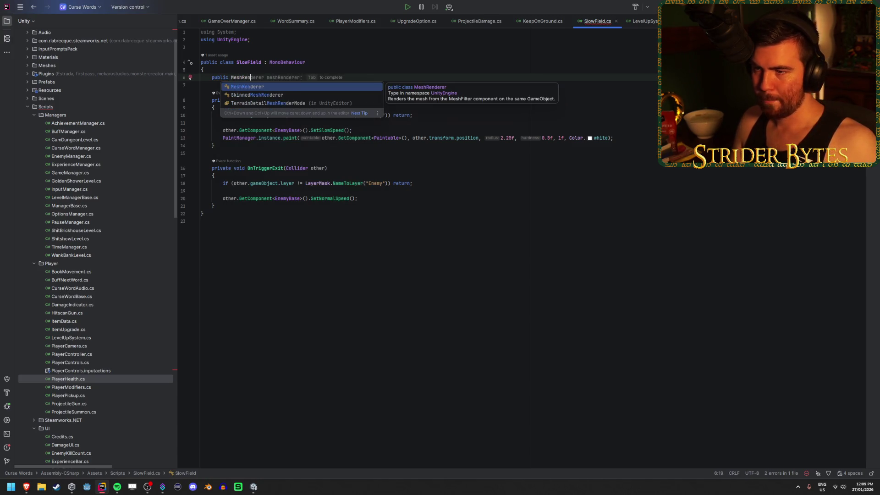
key(Return)
text(mesh;)
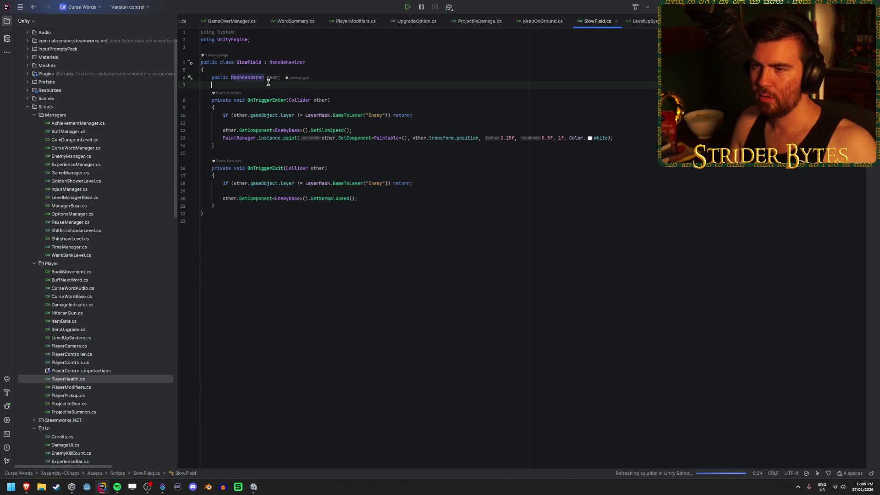
Add a void Update() method beginning with mesh., then switch to Unity
key(Return)
key(Return)
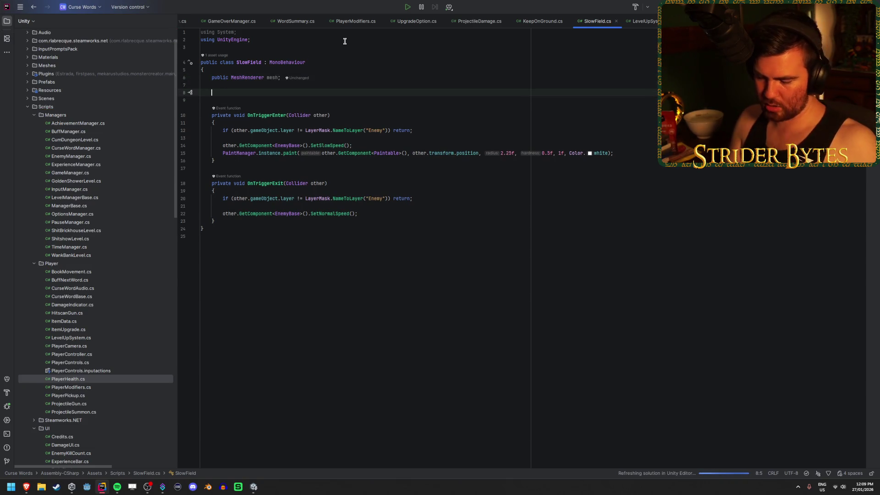
text(void Update)
key(Return)
key(BackSpace)
text(mesh.)
click(329, 78)
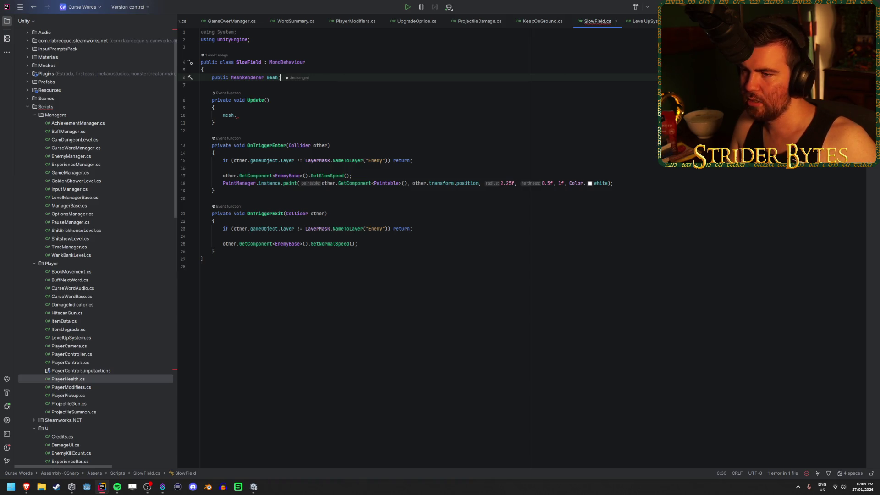
key(alt+Tab)
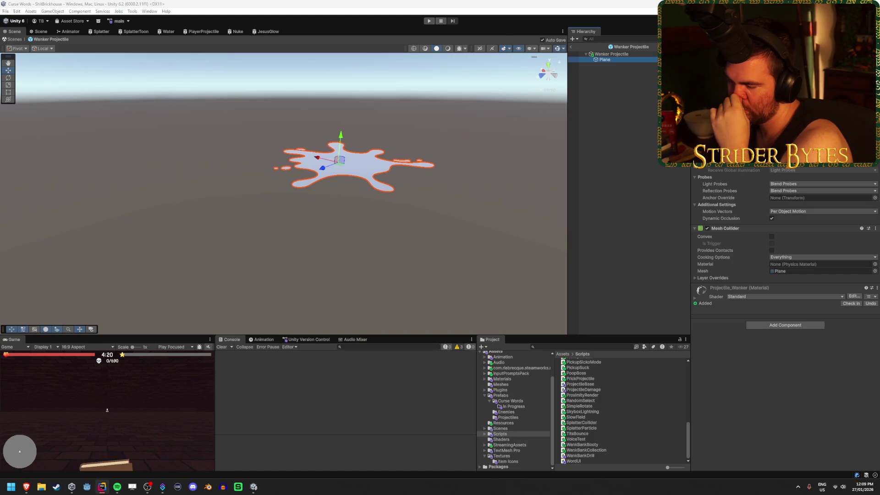
Select the Projectile_Wanker material in the Materials folder
click(501, 378)
click(602, 411)
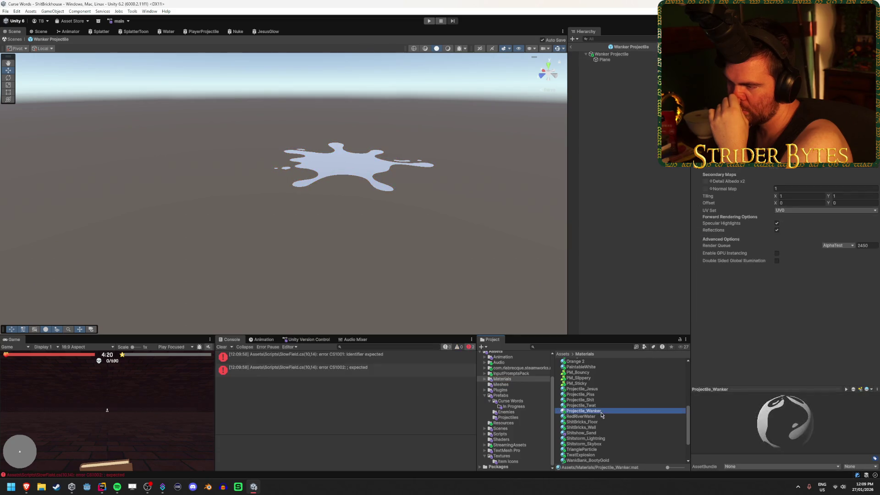
mouse_move(394, 252)
mouse_down()
mouse_move(387, 263)
mouse_move(397, 277)
mouse_up()
Delete the incomplete mesh. line from SlowField's Update method
key(alt+Tab)
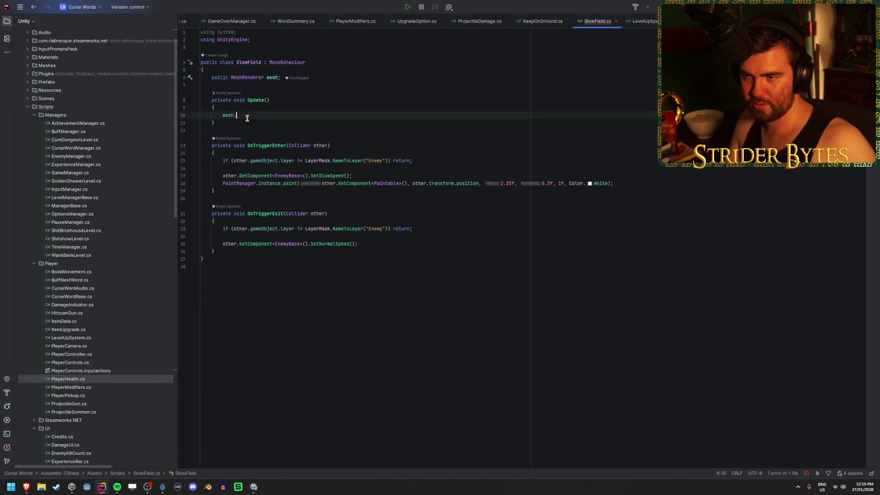
key(BackSpace)
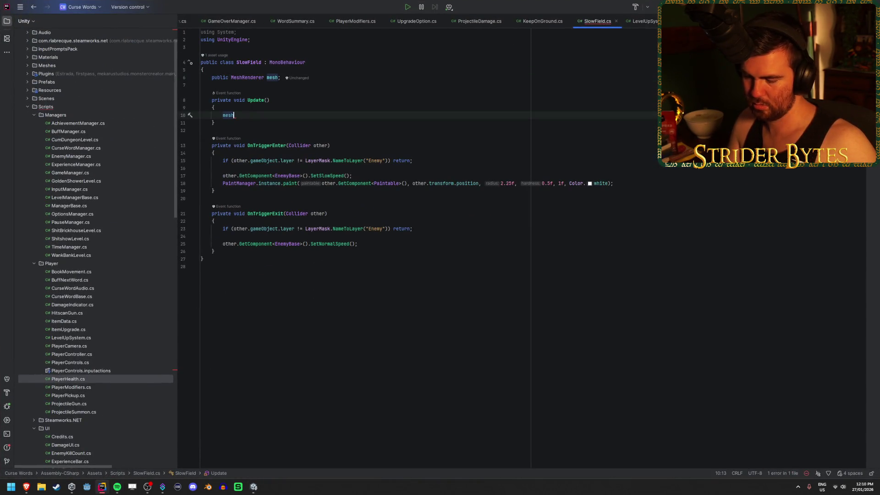
text(;)
key(BackSpace)
key(BackSpace)
key(BackSpace)
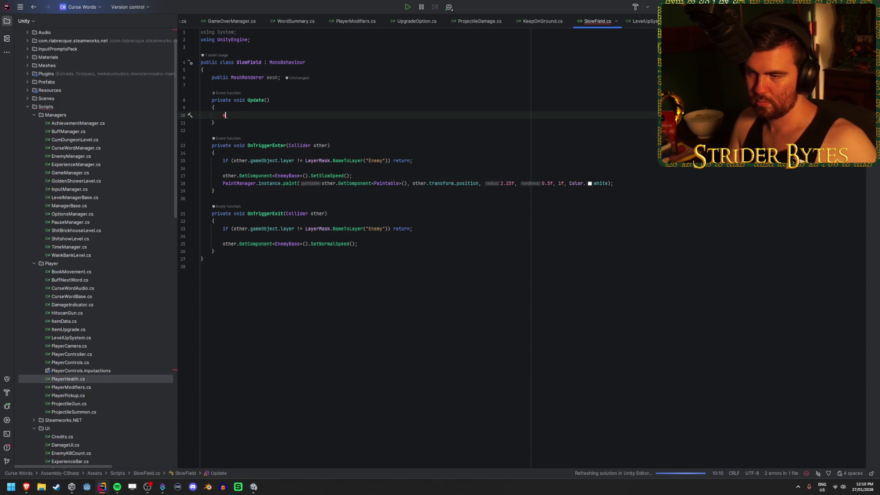
Dismiss Unity Hub, return to the Unity editor and select the splat's Plane
click(75, 488)
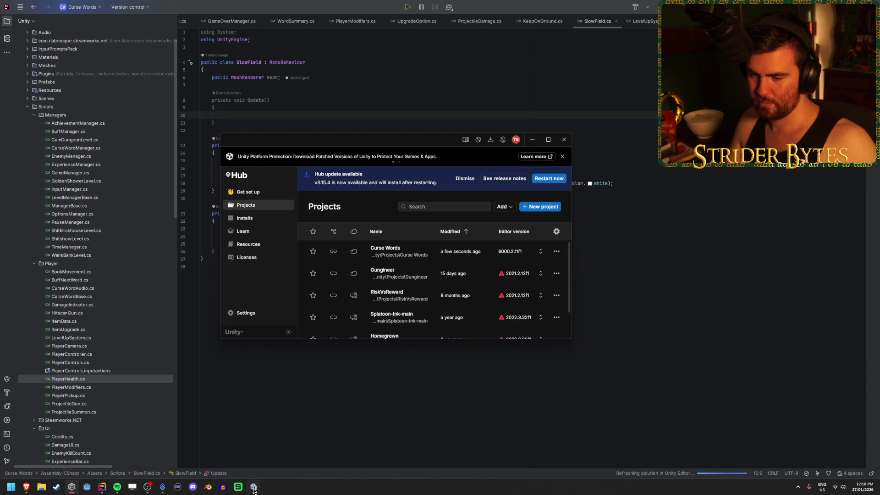
mouse_move(255, 491)
click(231, 452)
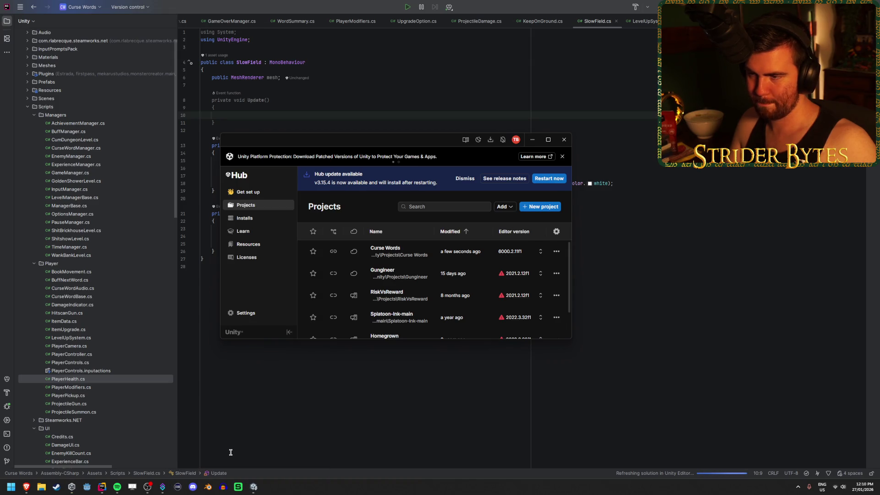
click(222, 115)
mouse_move(255, 490)
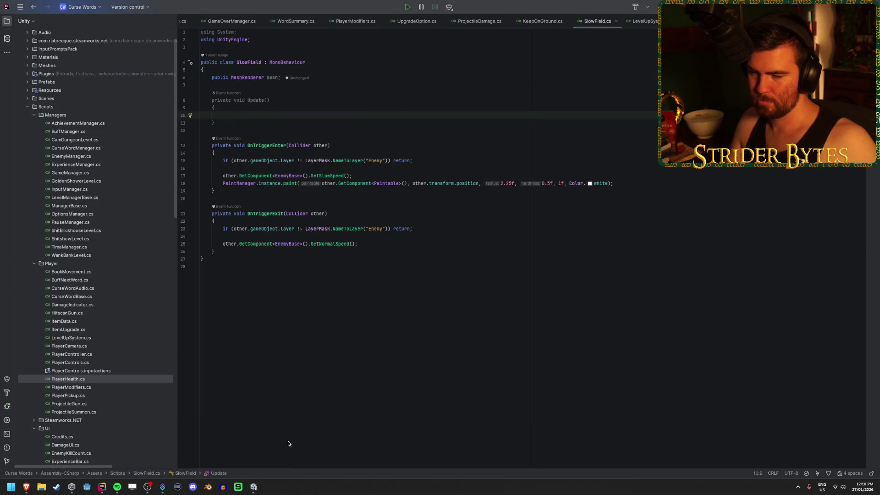
key(alt+Tab)
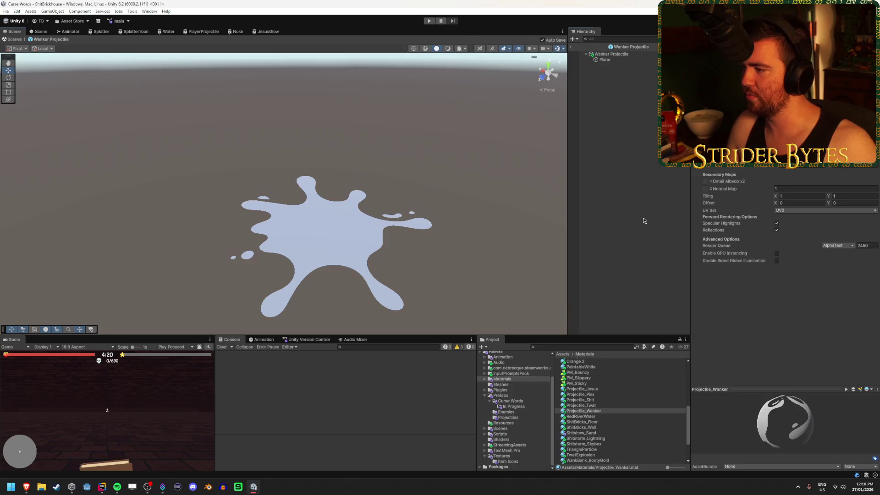
click(616, 58)
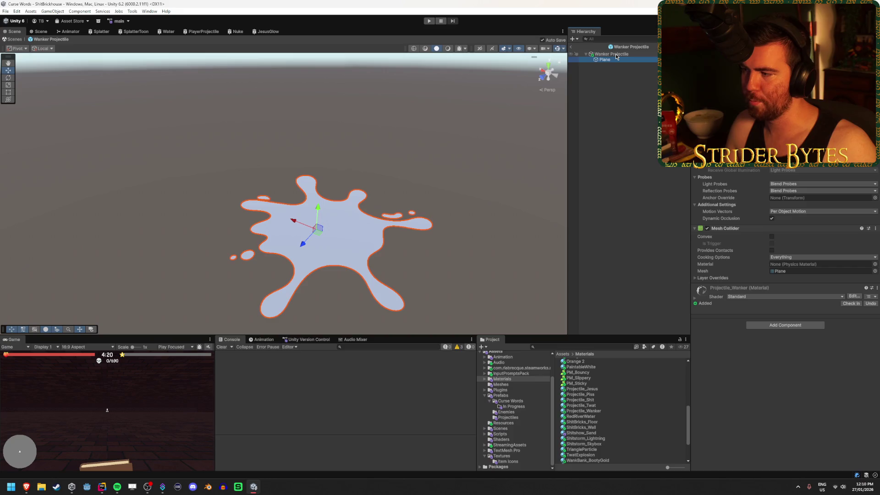
Preview darker greys on Projectile_Wanker's colour, leaving it at white FFFFFF
click(616, 54)
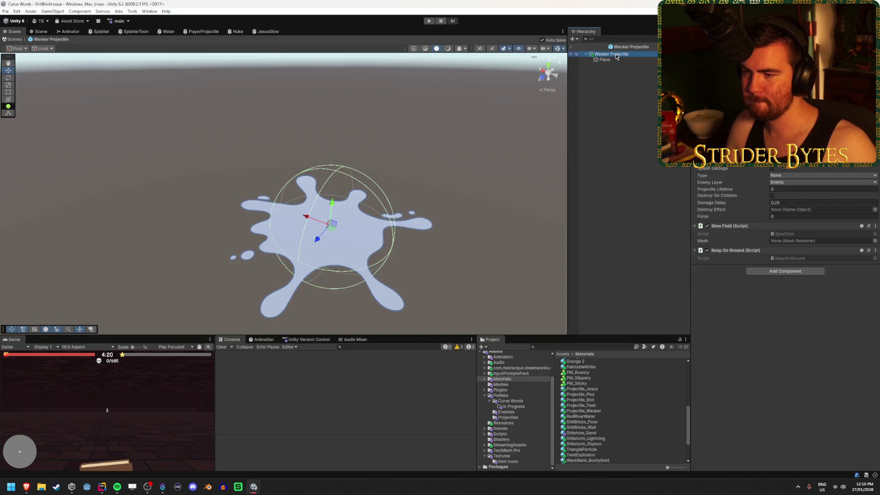
click(624, 60)
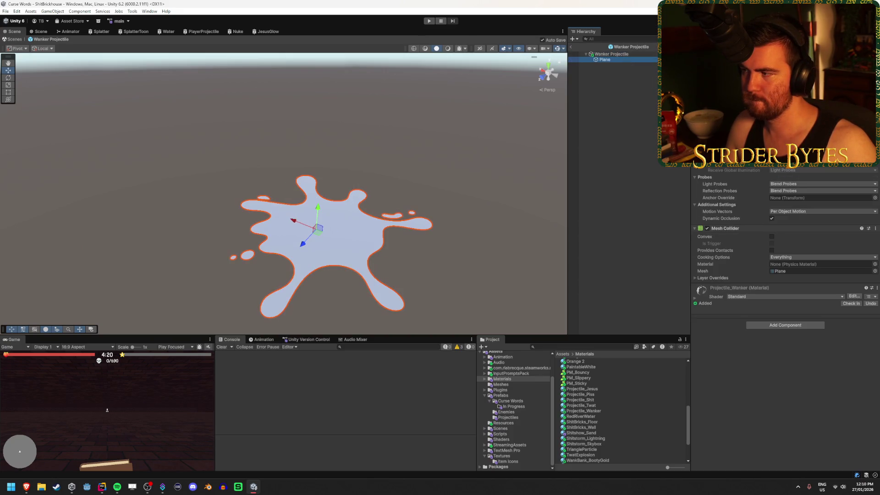
click(582, 411)
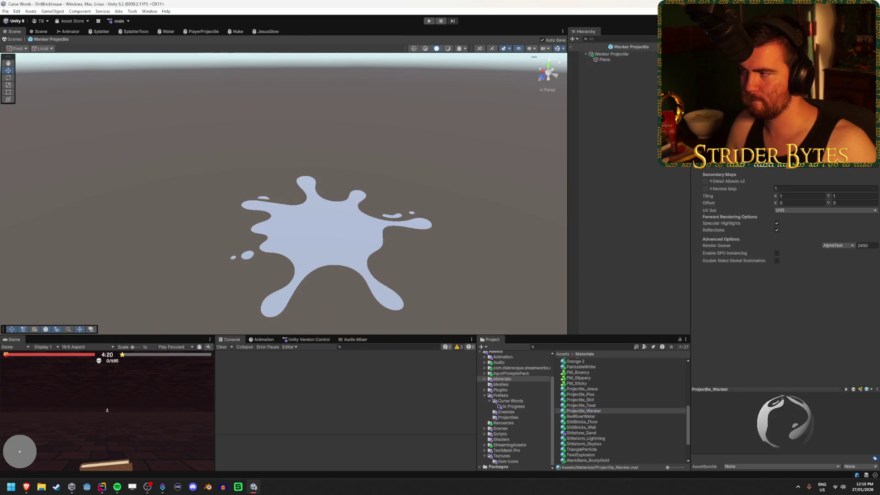
click(825, 85)
drag(824, 115, 825, 120)
mouse_move(842, 210)
mouse_down()
mouse_move(833, 210)
mouse_move(850, 211)
mouse_up()
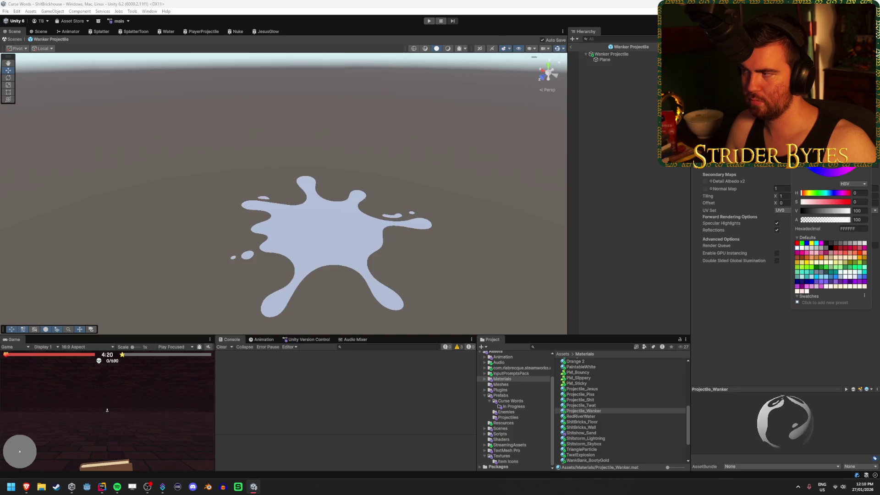
click(743, 206)
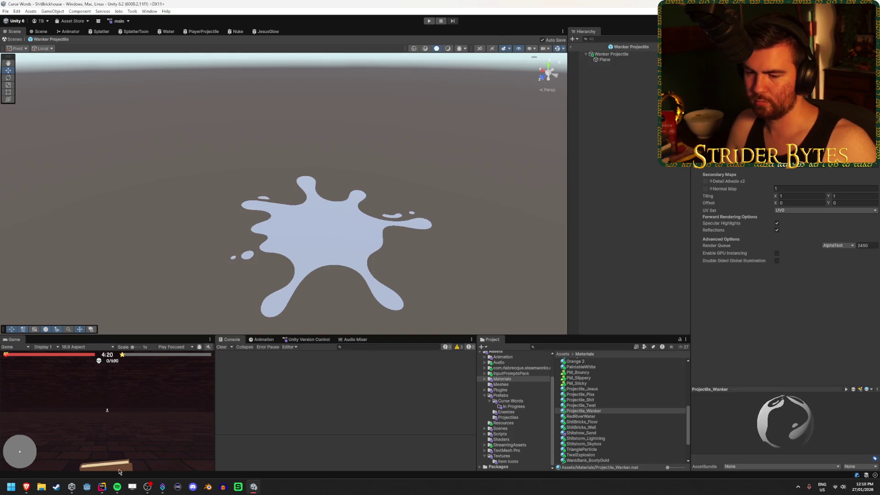
click(102, 486)
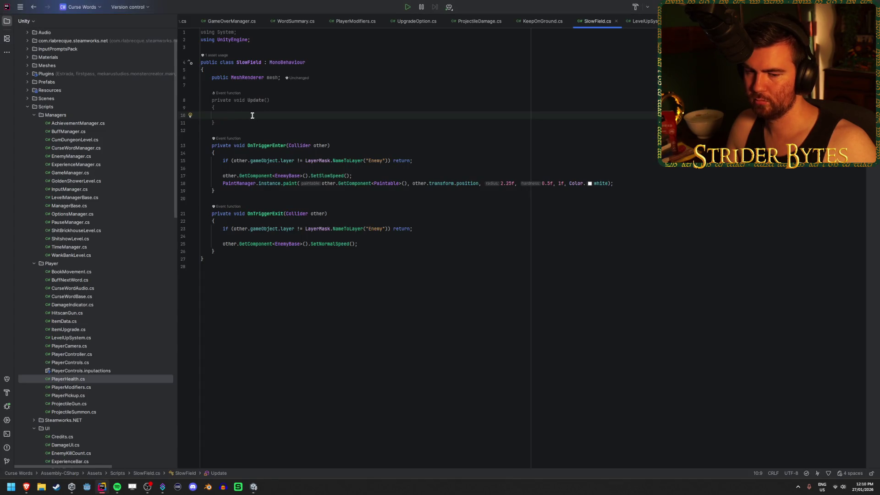
Start the Update line mesh.sharedMaterial.color = using autocomplete, leaving the value empty
text(mesh.)
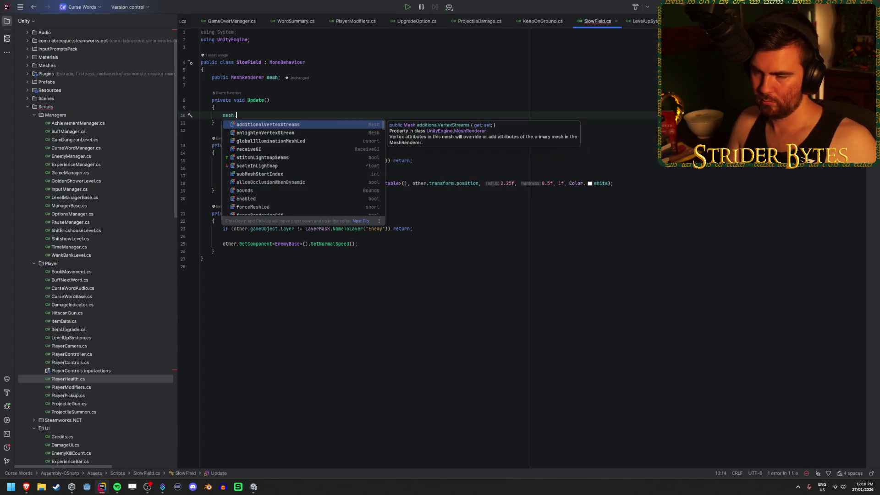
text(ma)
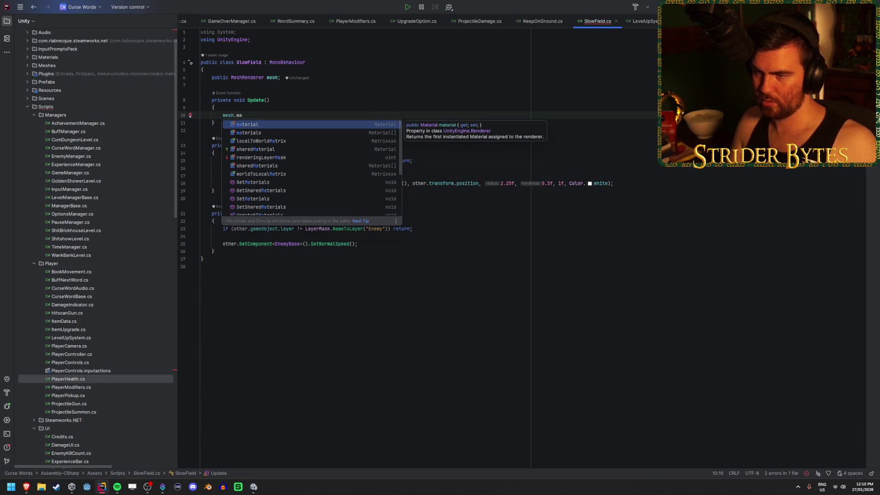
key(Down)
key(Down)
key(Down)
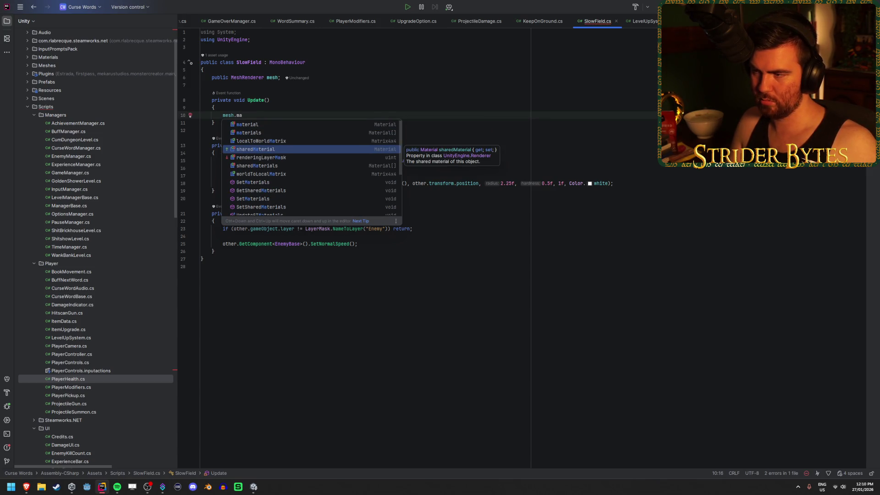
key(Return)
text(.)
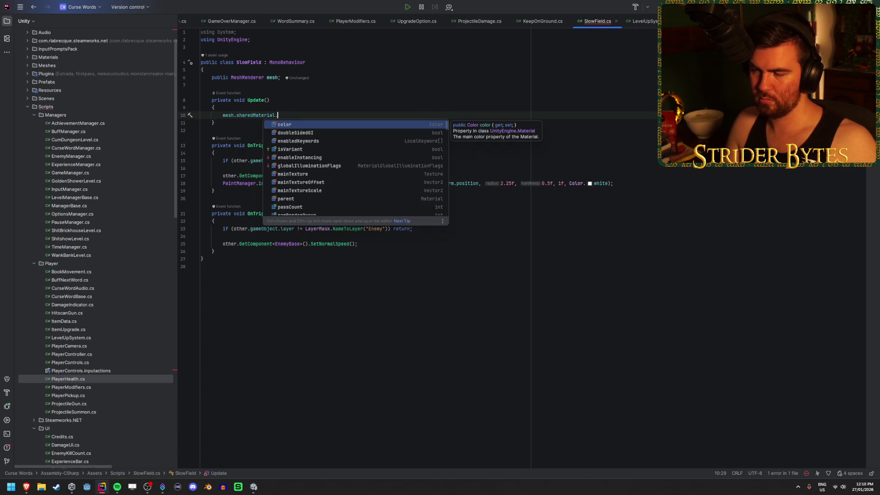
key(Return)
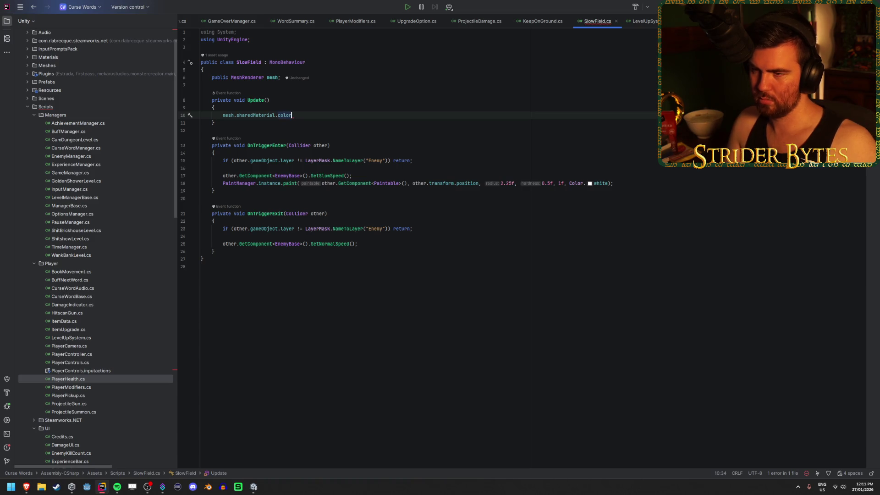
text( =)
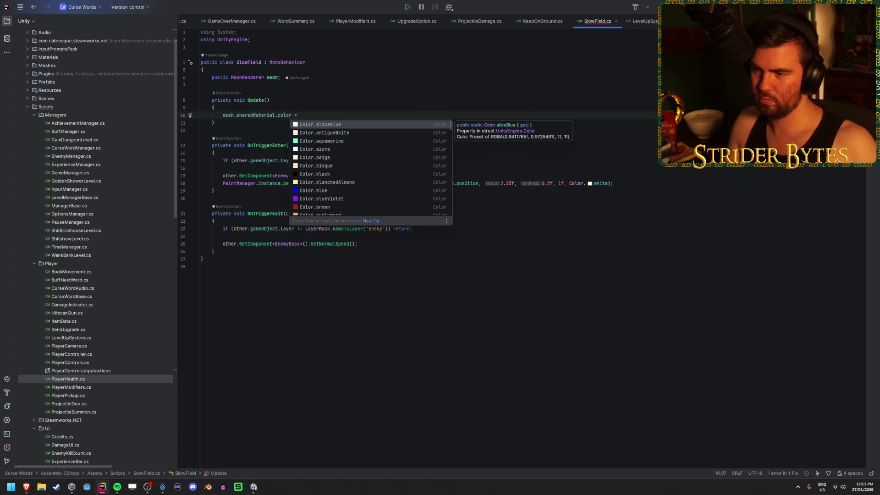
key(Escape)
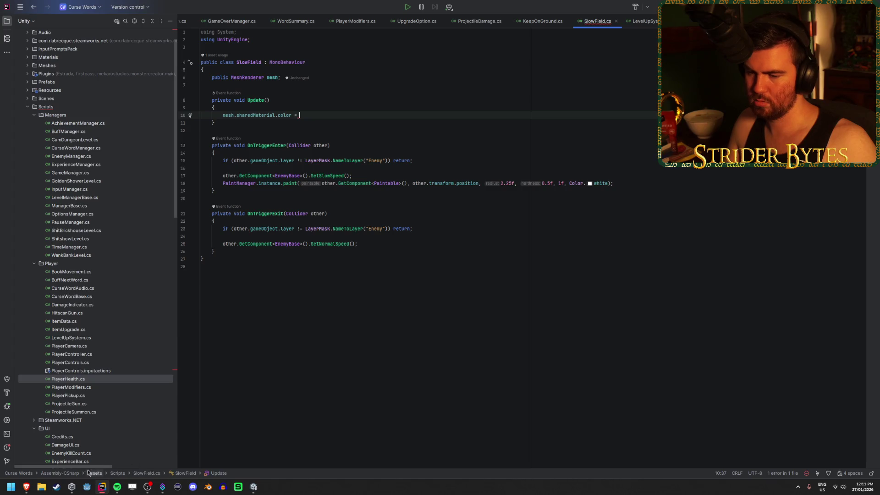
mouse_move(72, 487)
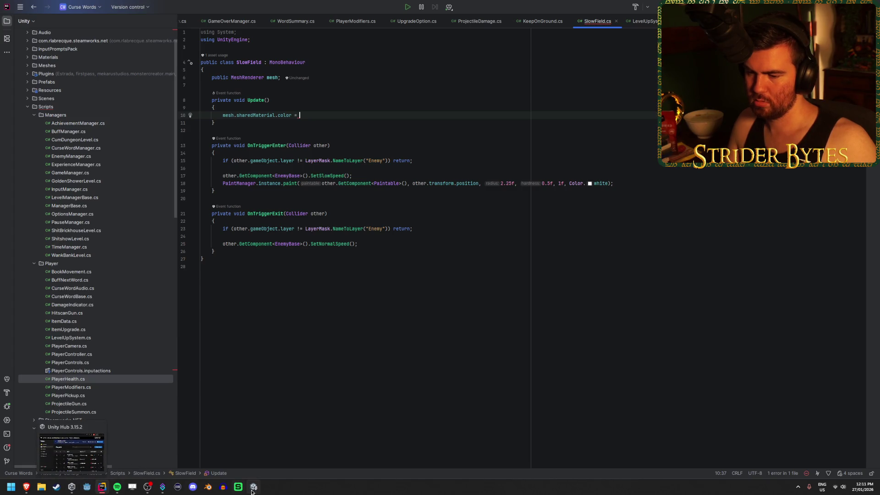
click(98, 486)
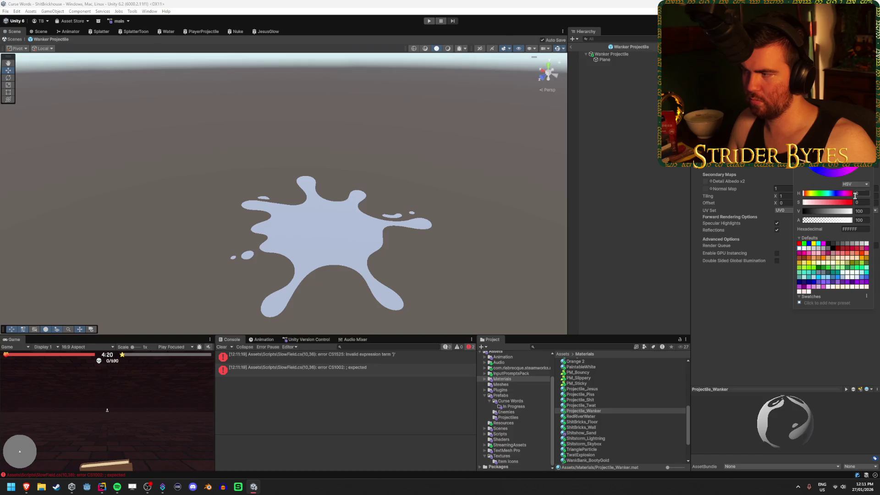
Switch the colour picker to RGB 0–1.0 and preview a light grey BFBFBF
click(855, 184)
click(861, 199)
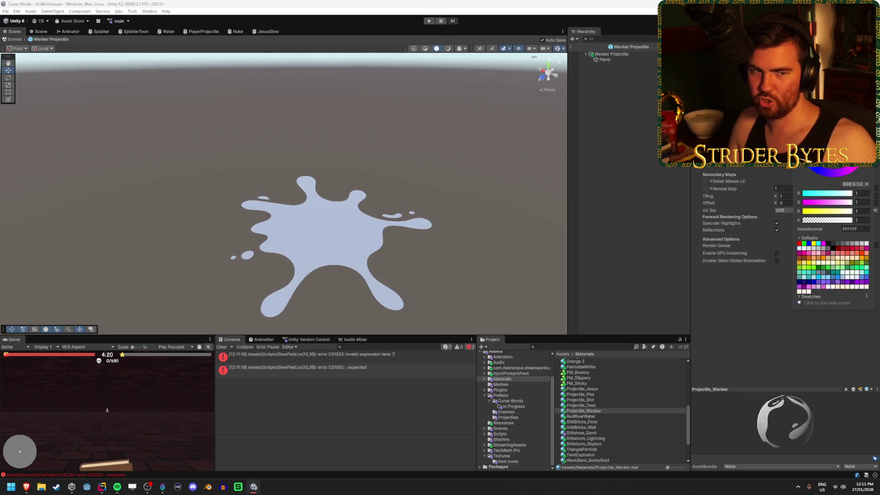
mouse_move(816, 115)
mouse_down()
mouse_move(816, 124)
mouse_move(815, 114)
mouse_up()
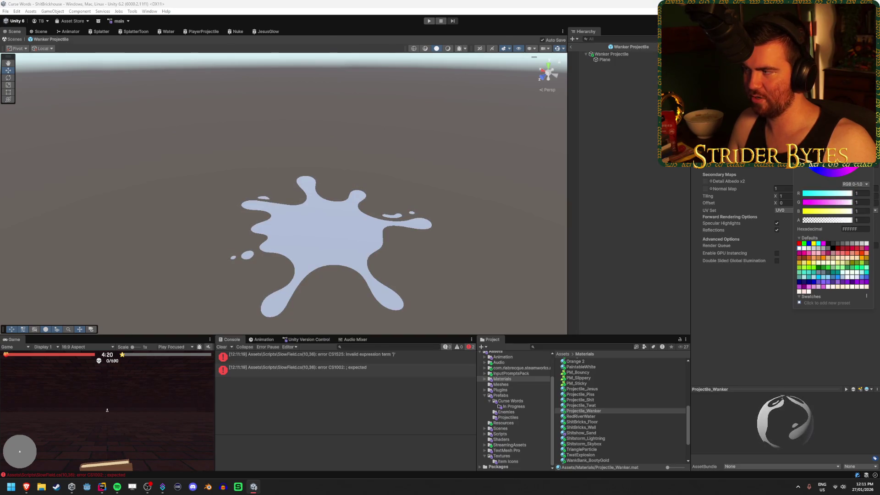
key(Return)
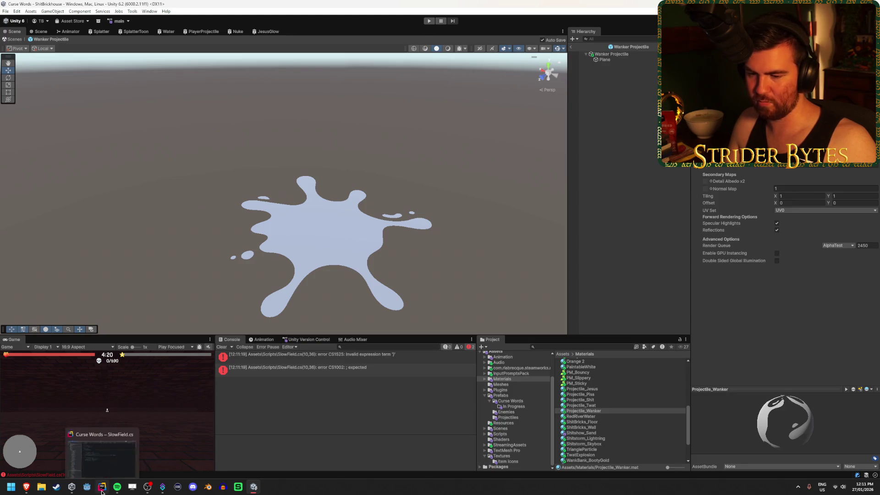
click(99, 488)
Add float value = Mathf.Sin(Time.time); as the first line of Update
click(321, 110)
key(Return)
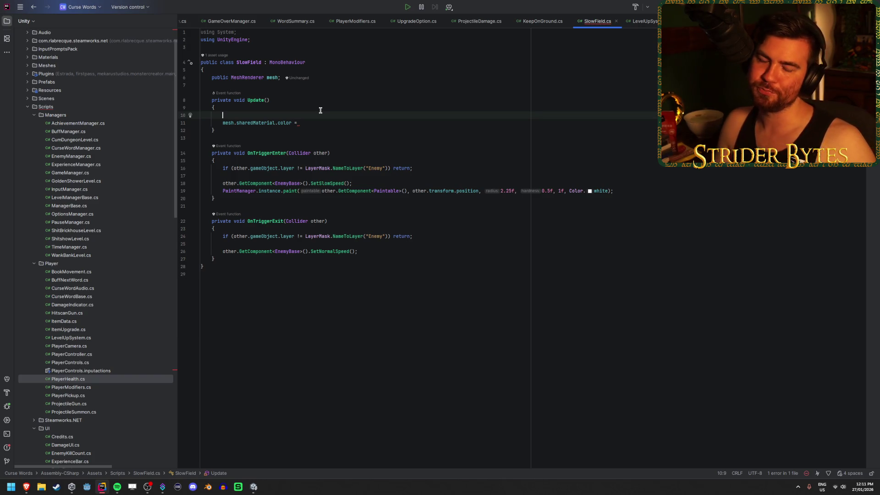
text(float )
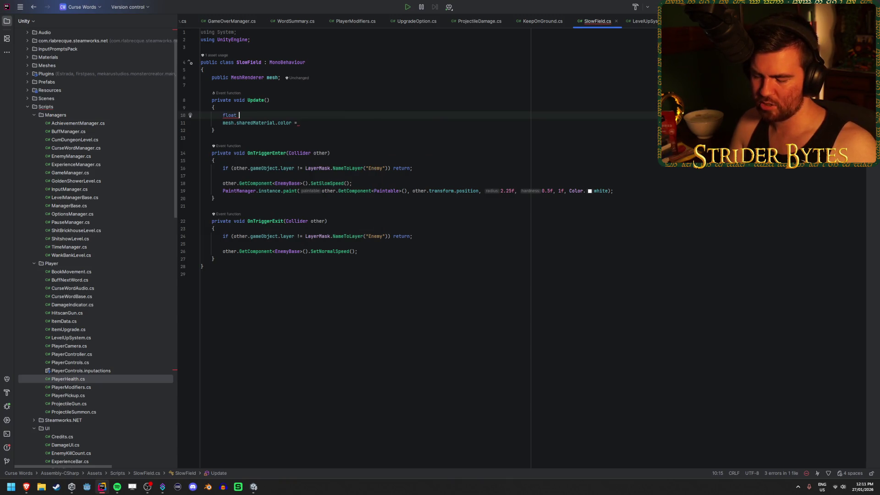
text(Mathf.S)
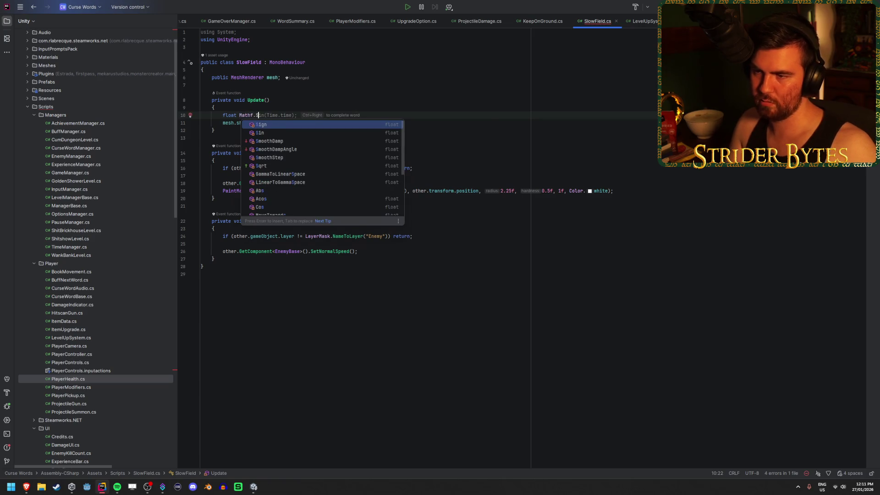
key(Down)
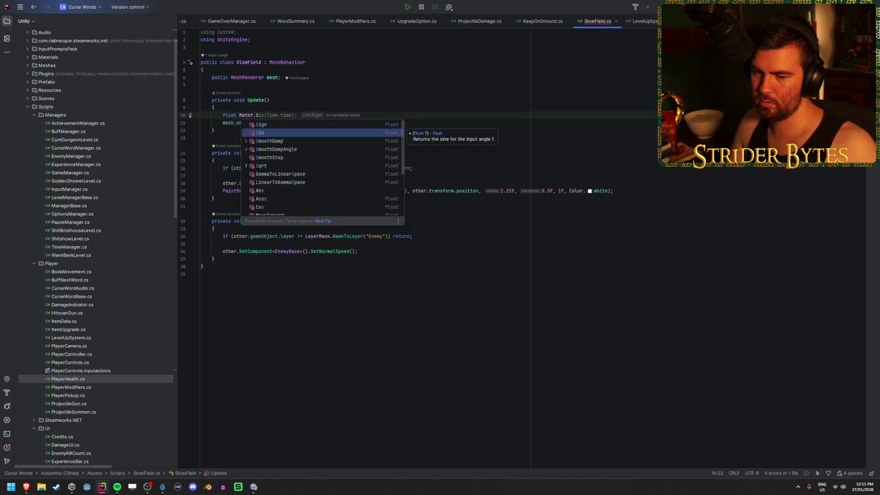
key(Return)
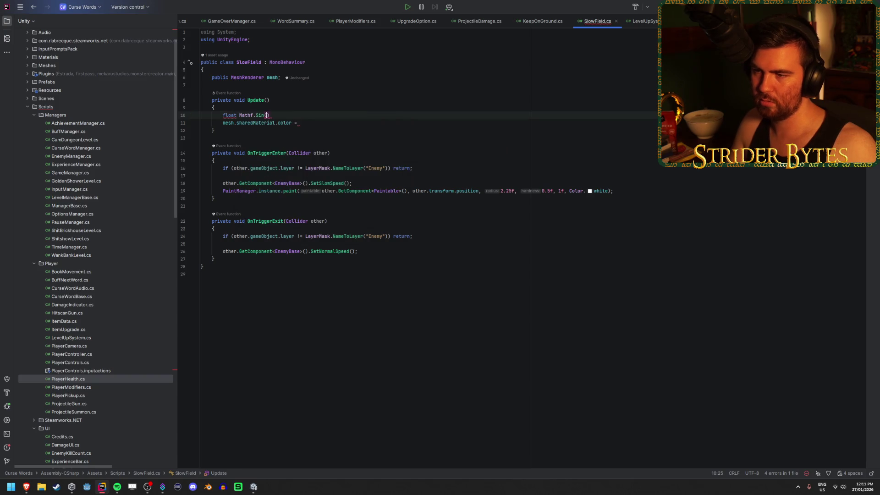
text(Time.time)
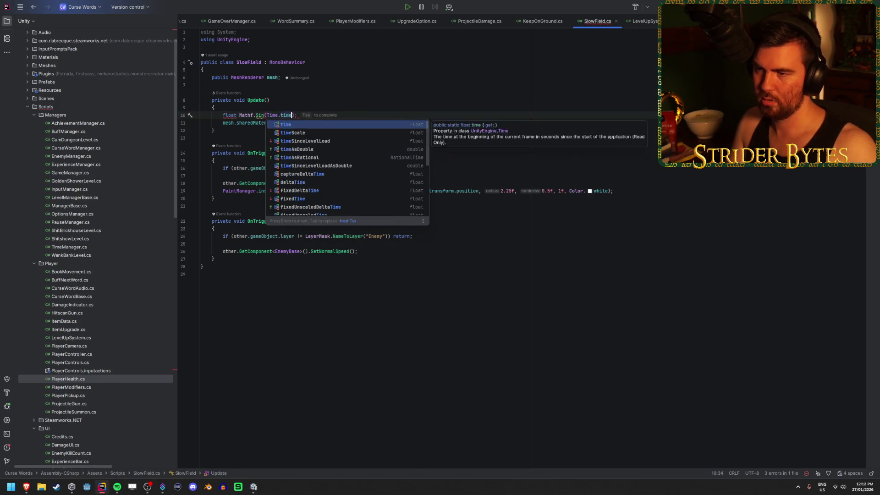
click(238, 115)
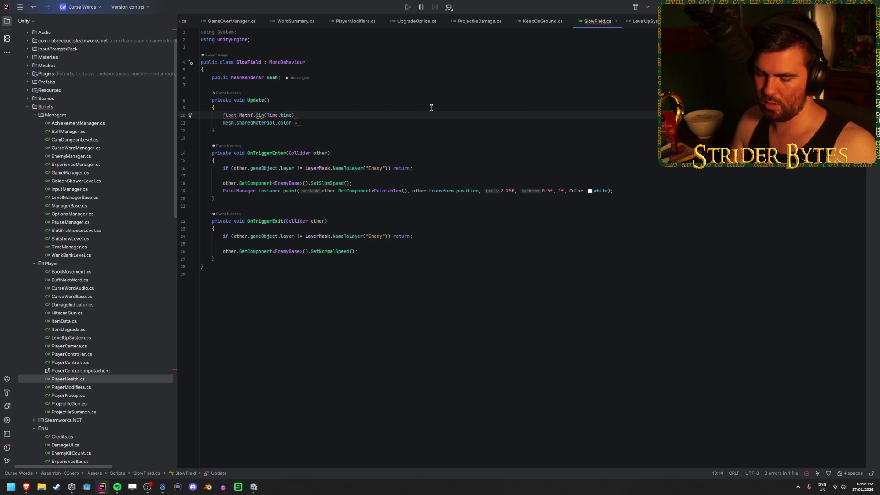
text(value =)
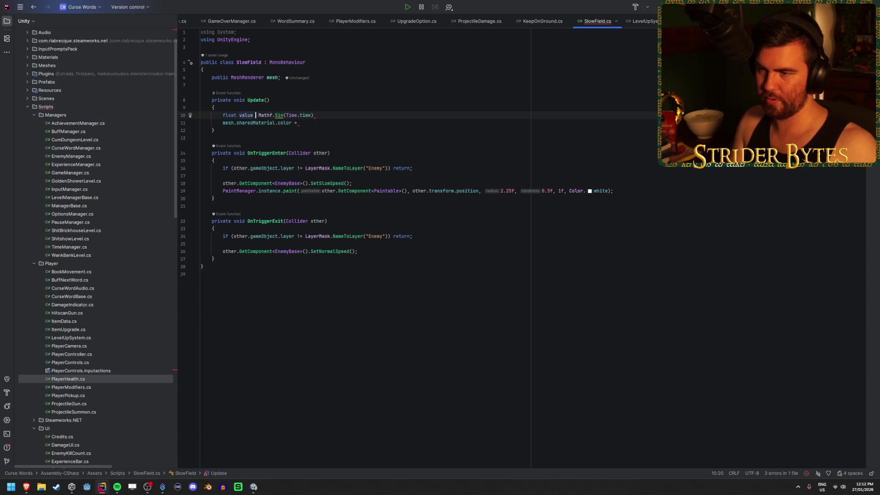
key(End)
text(;)
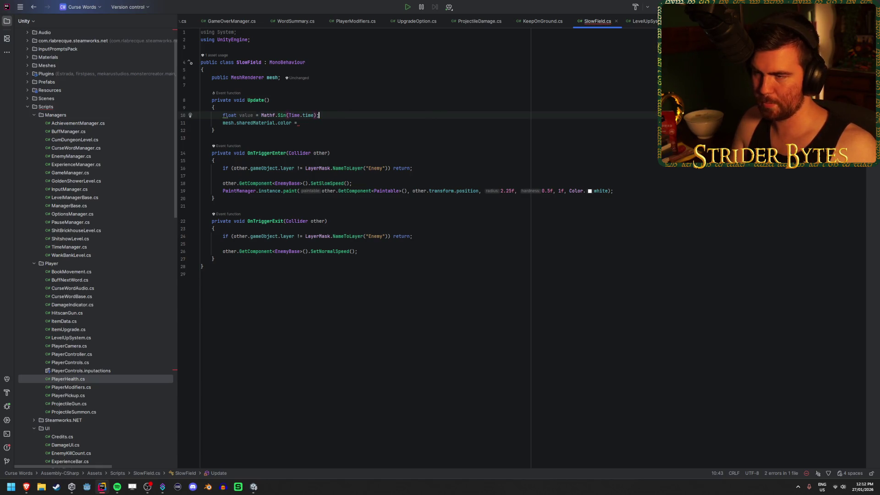
mouse_move(247, 116)
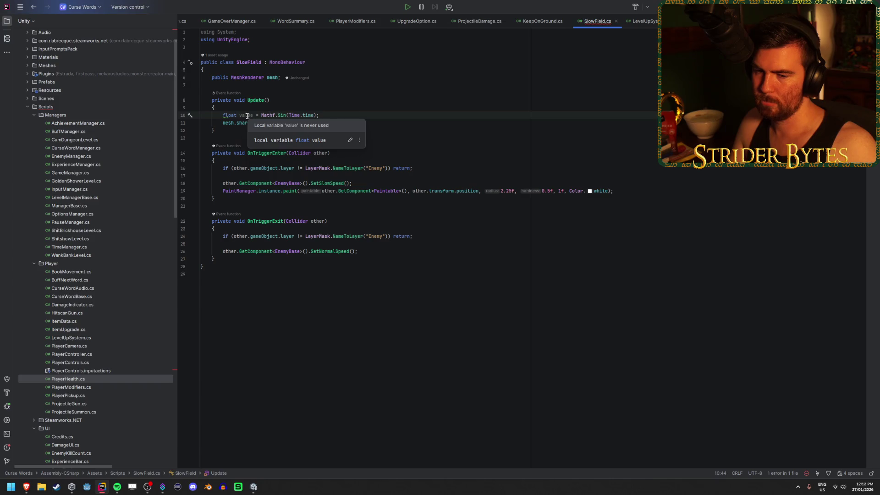
mouse_move(281, 116)
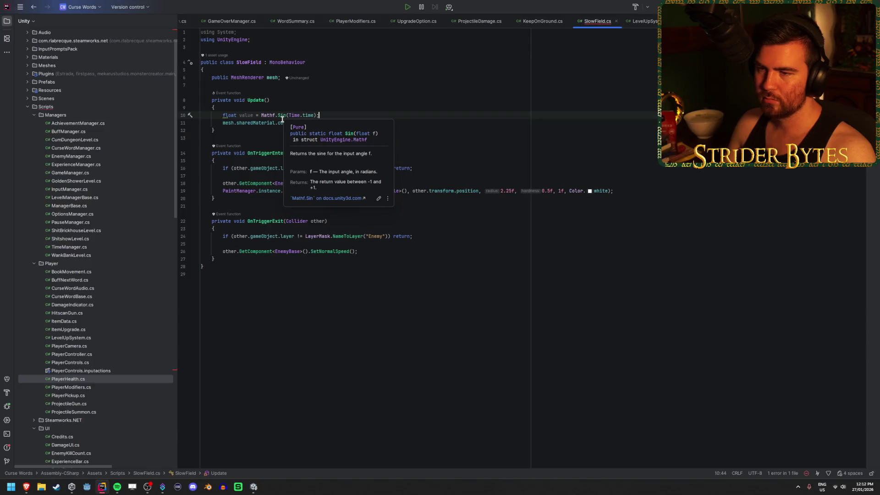
Declare public float flashRate = 1f; below the mesh field
click(343, 78)
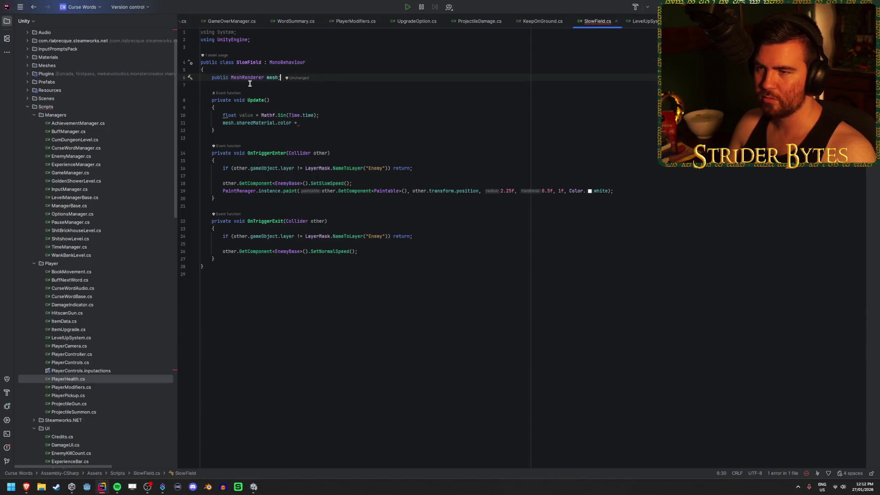
key(Return)
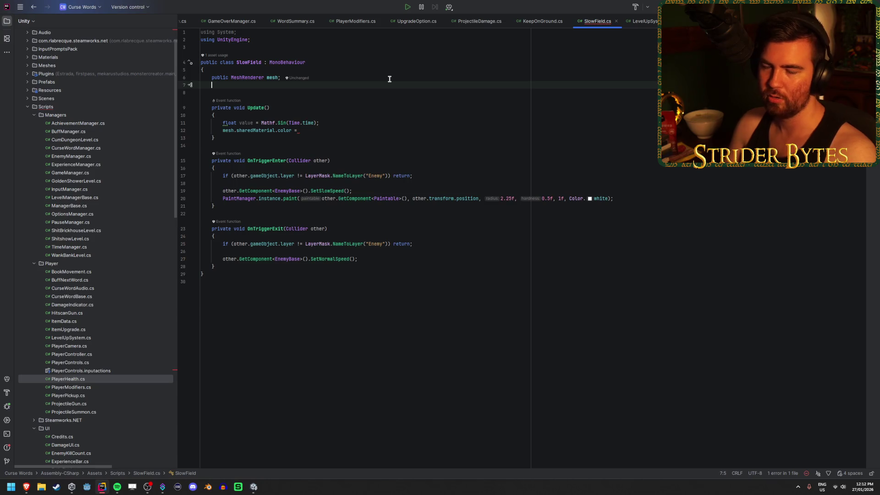
text(public f)
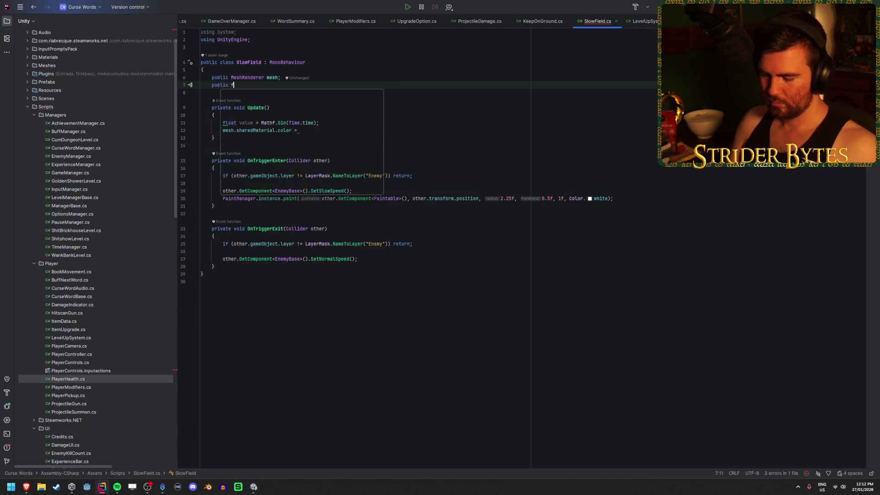
text(loat flashRate)
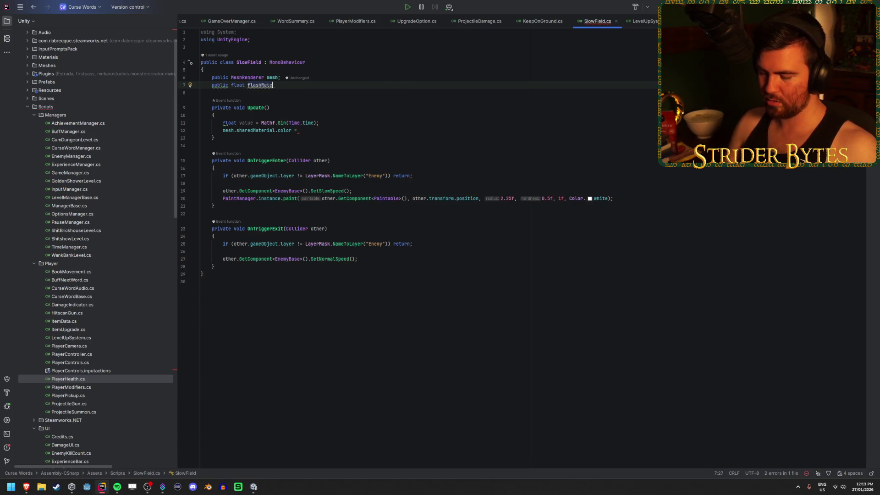
text( = 1f;)
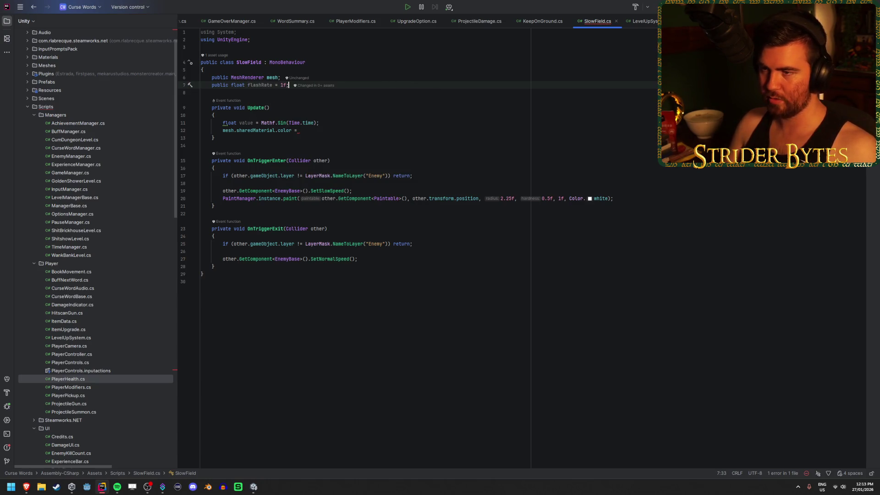
key(Return)
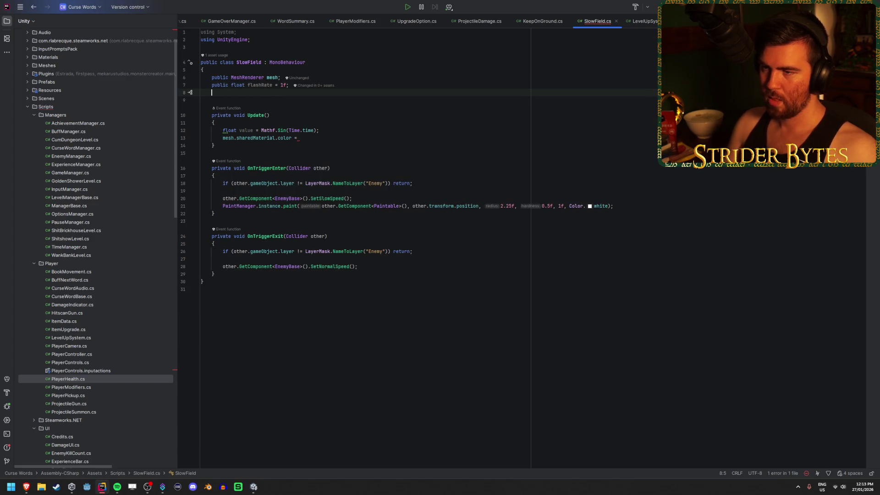
key(BackSpace)
Change the sine call to Mathf.Sin(Time.time * flashRate)
click(314, 123)
text(* flashRate)
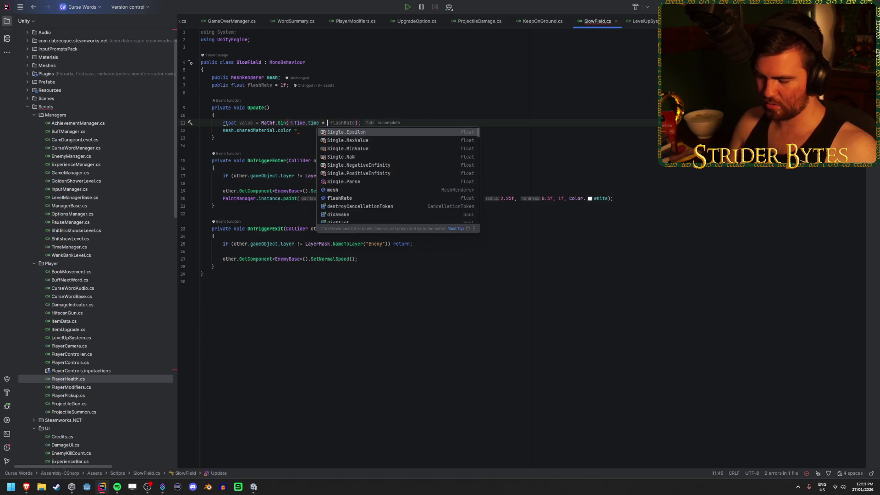
key(Escape)
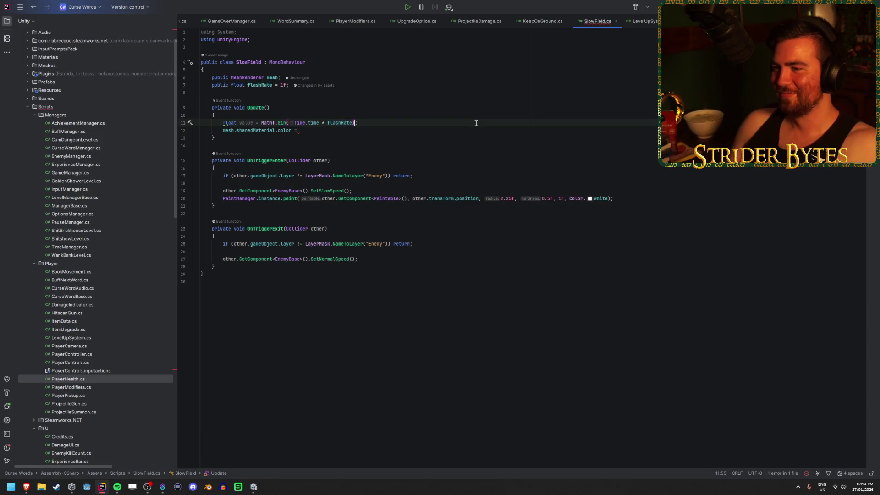
Move past the closing parenthesis and bring up Windows Calculator in Scientific mode
key(Right)
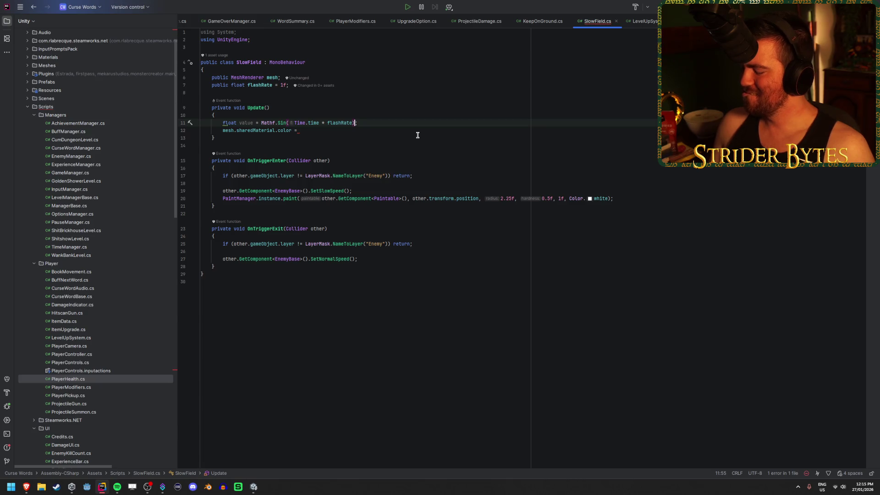
key(XF86Calculator)
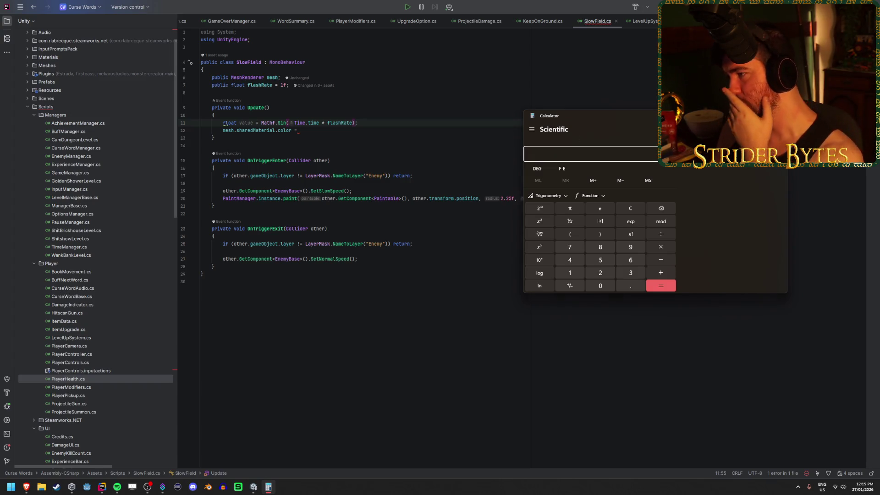
Read the Mathf.Sin quick documentation, then place the caret after the Sin call on line 11
click(365, 122)
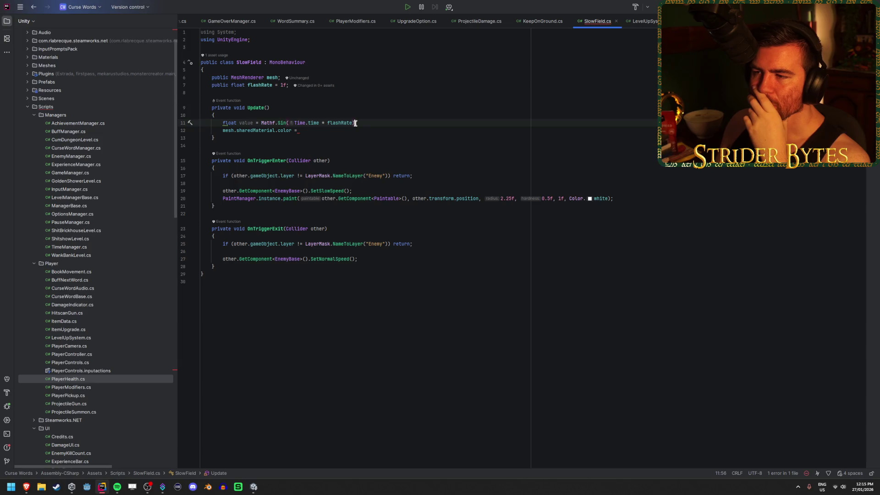
mouse_move(282, 121)
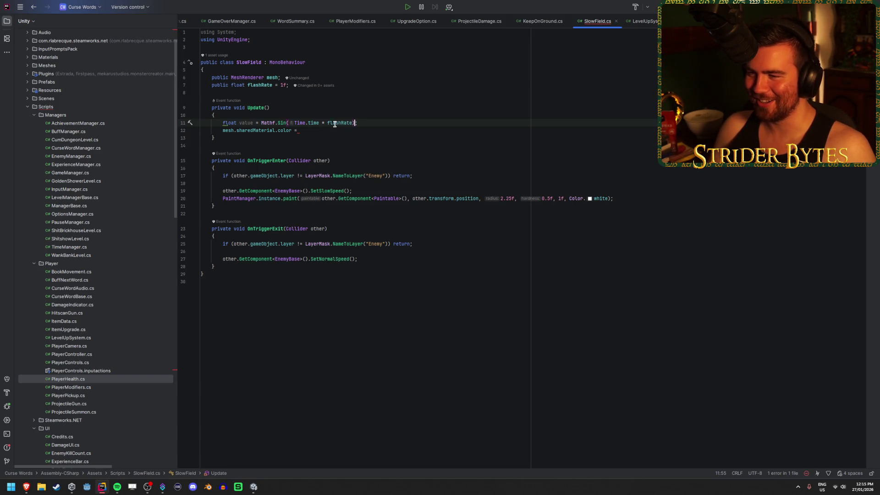
mouse_move(280, 123)
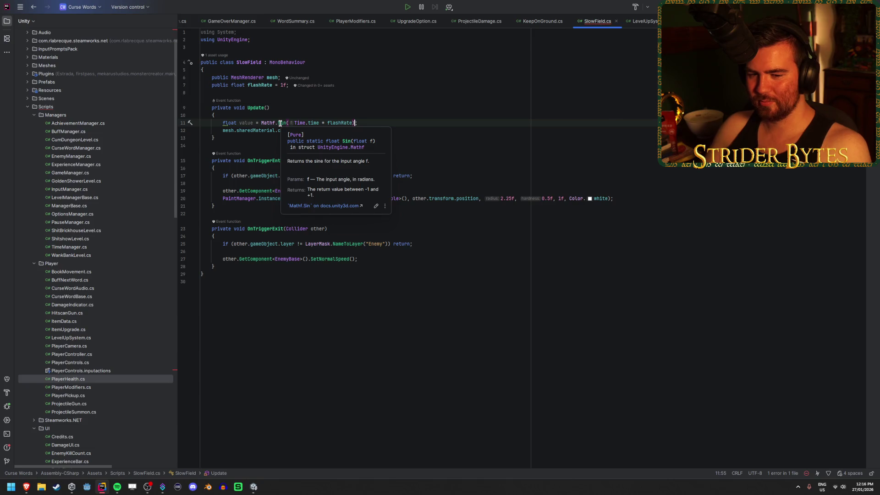
key(XF86Calculator)
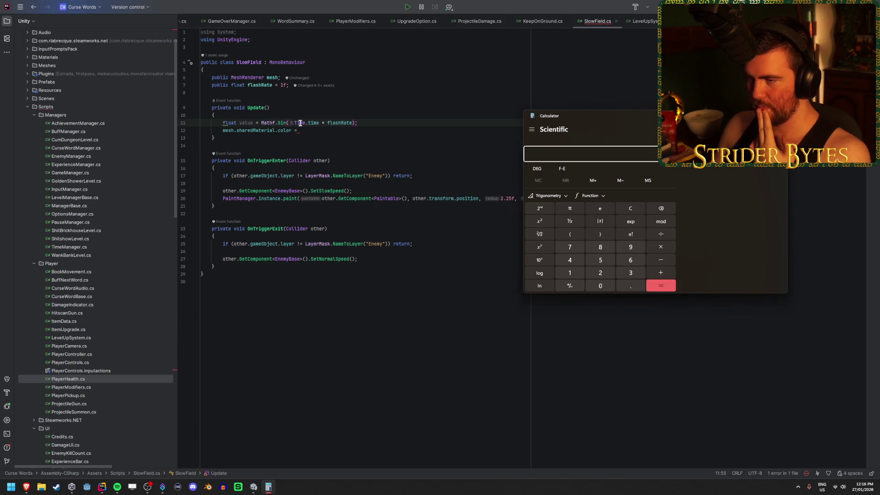
click(356, 123)
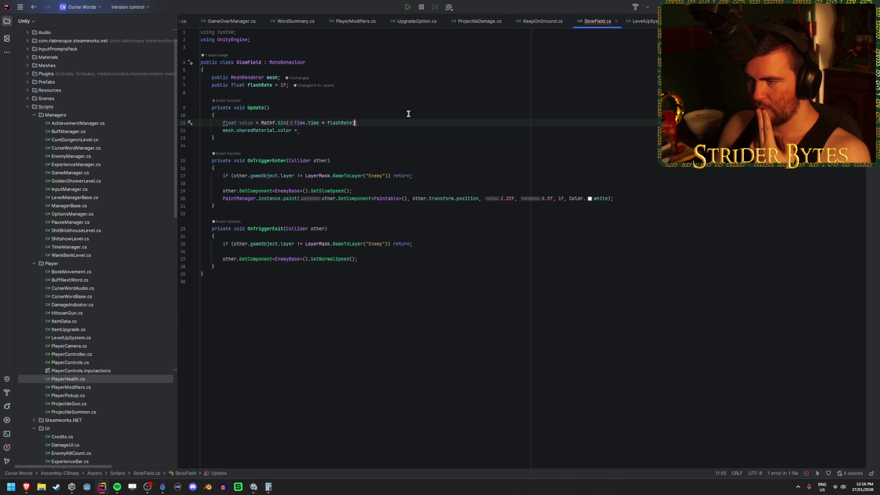
Rewrite line 11 as value = (Mathf.Sin(Time.time * flashRate) + 2) * 0.75f
text(+ 2)
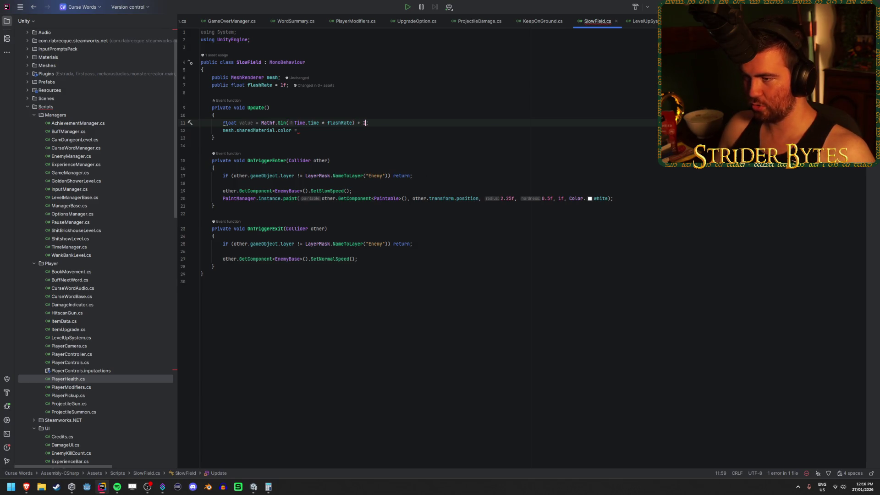
text())
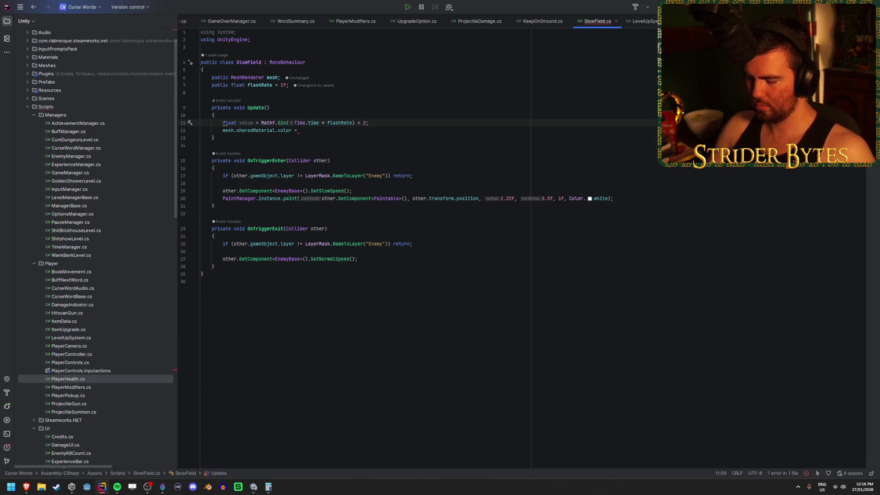
click(262, 123)
text(()
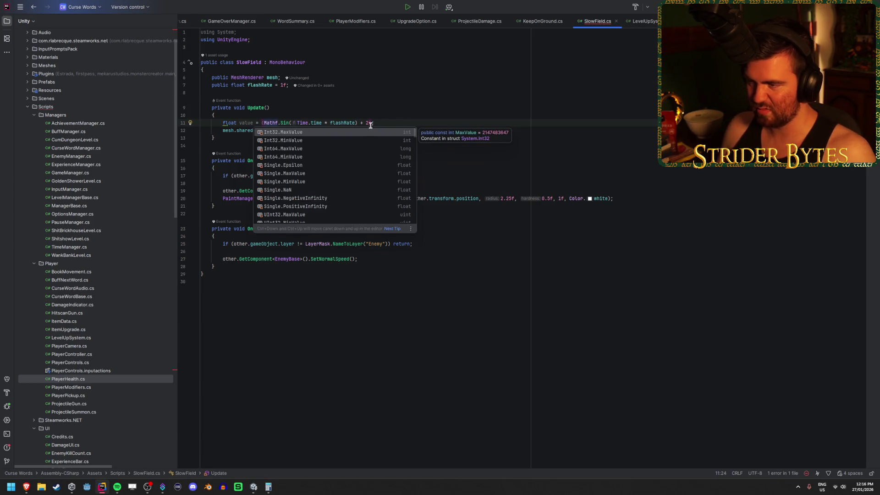
click(371, 124)
text(* 0.75f)
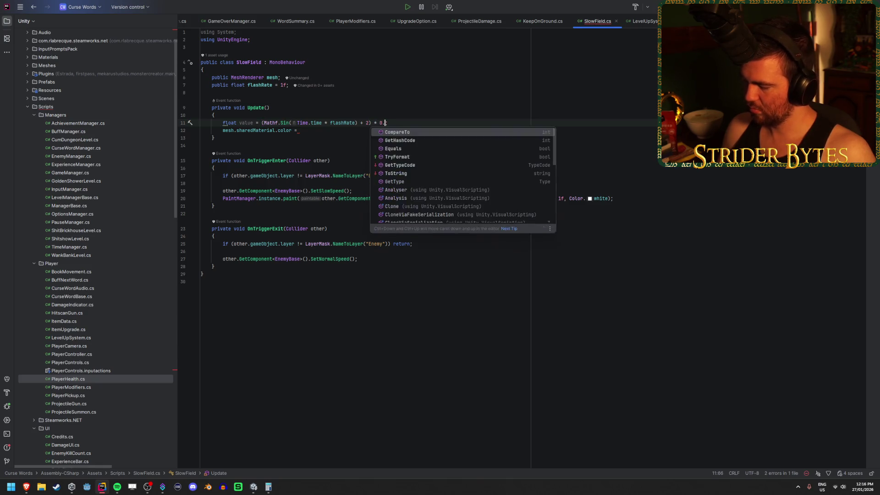
Check the formula's range in Calculator: 0 - 1 + 2 = 1, 1 × 0.75 = 0.75, 1 + 2 = 3
key(End)
key(XF86Calculator)
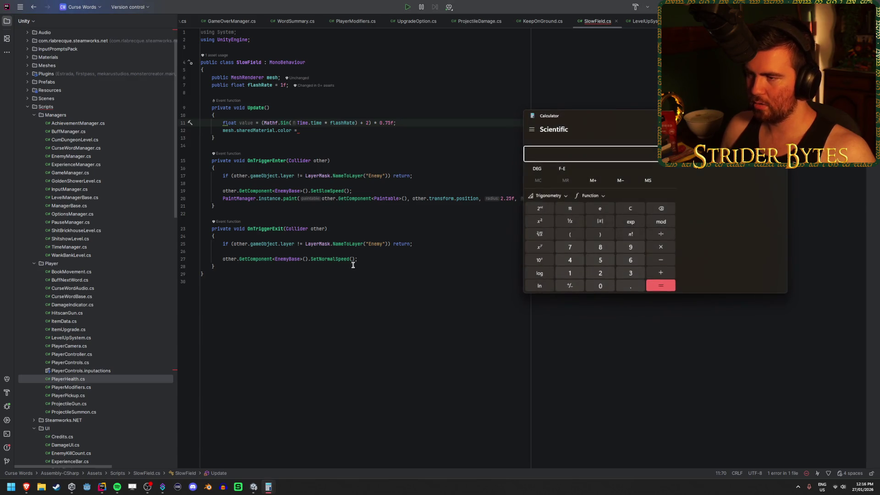
text(-)
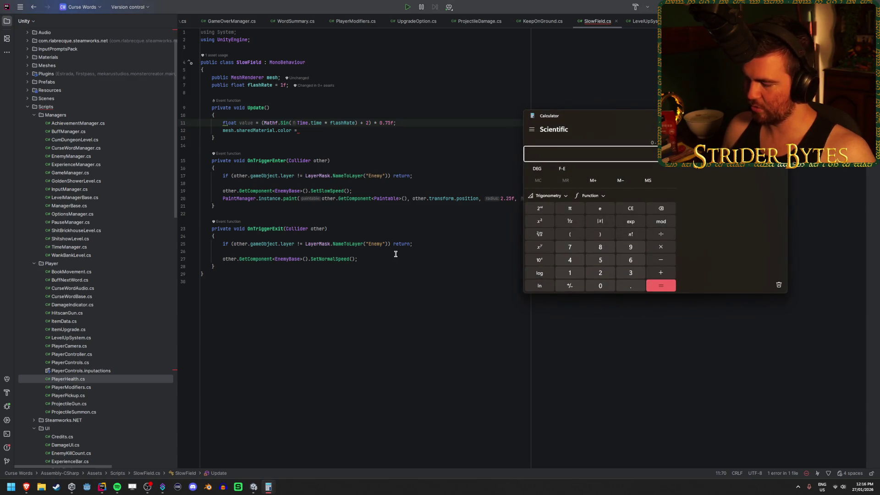
text(2=*7)
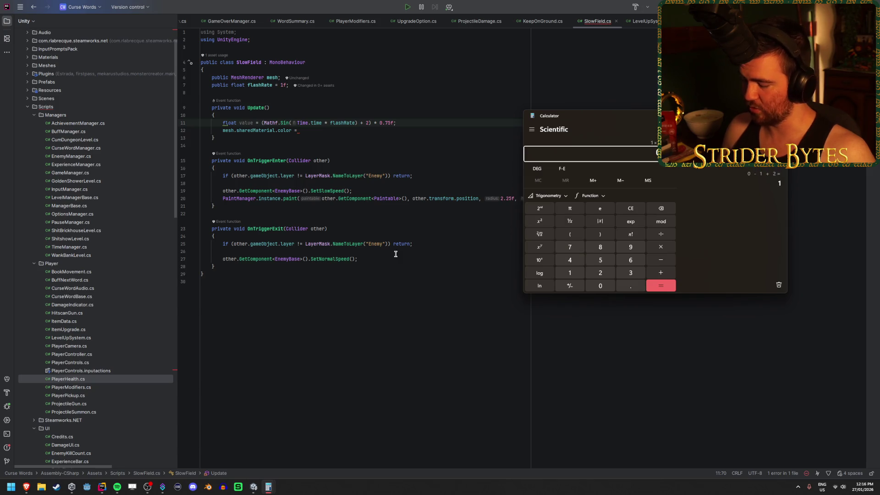
key(Escape)
text(1)
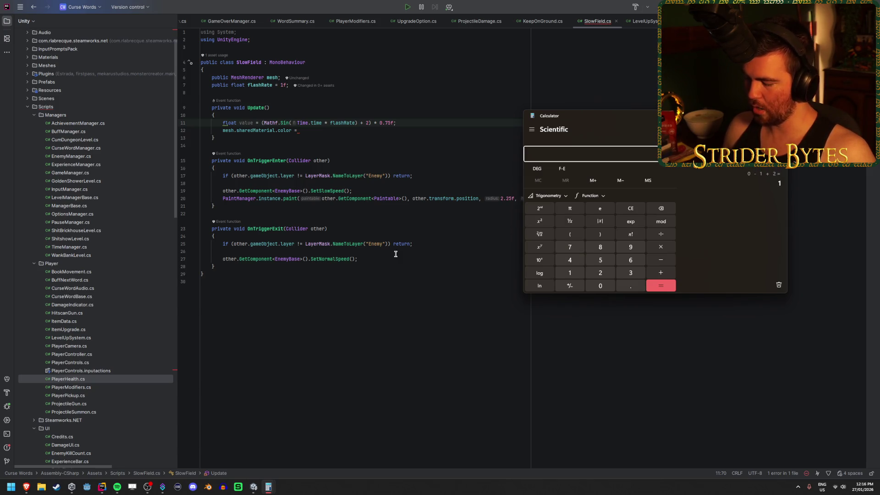
text(*0.75=1+2=*2)
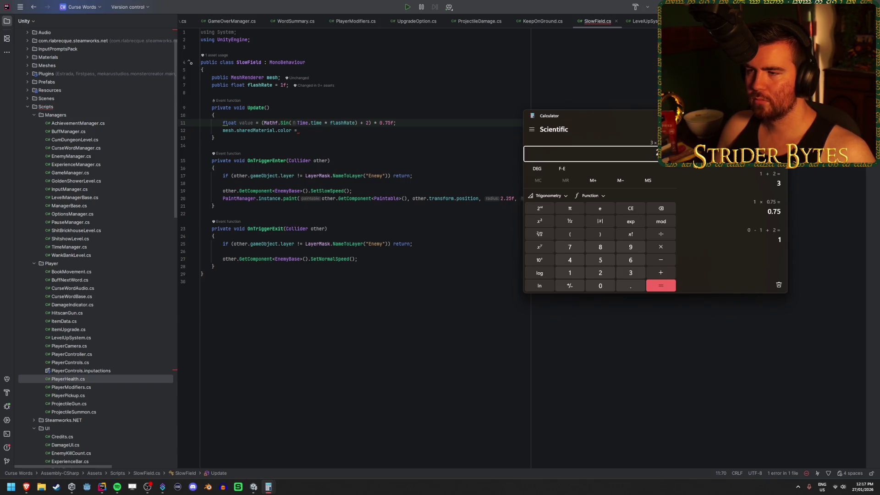
click(367, 123)
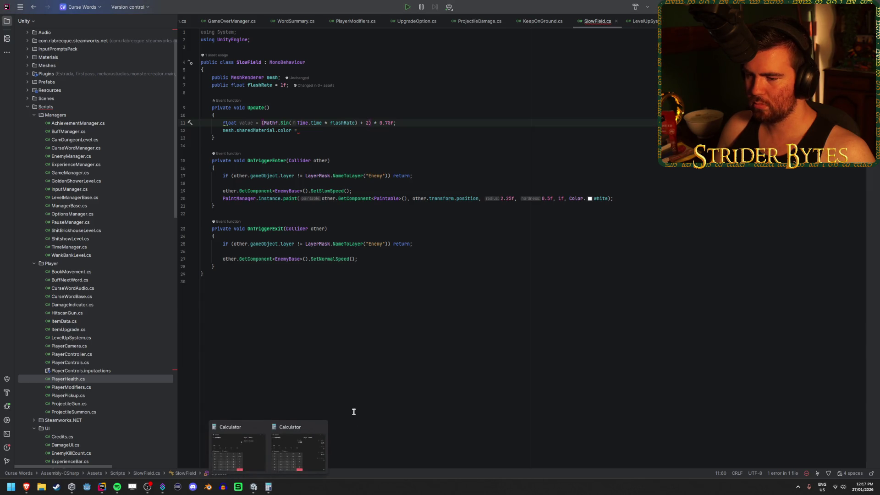
click(319, 423)
Clear Calculator and compute -1 + 1.75 = 0.75, then 0 - 1 = -1
key(Escape)
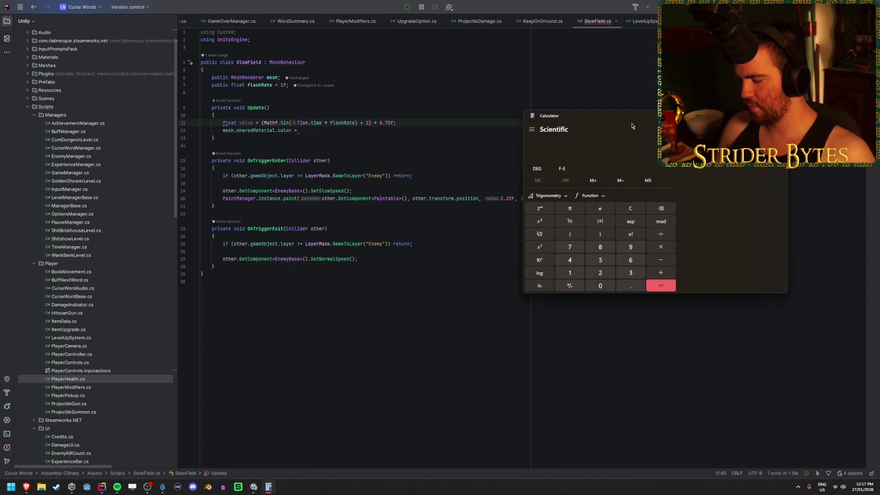
click(631, 208)
text(1)
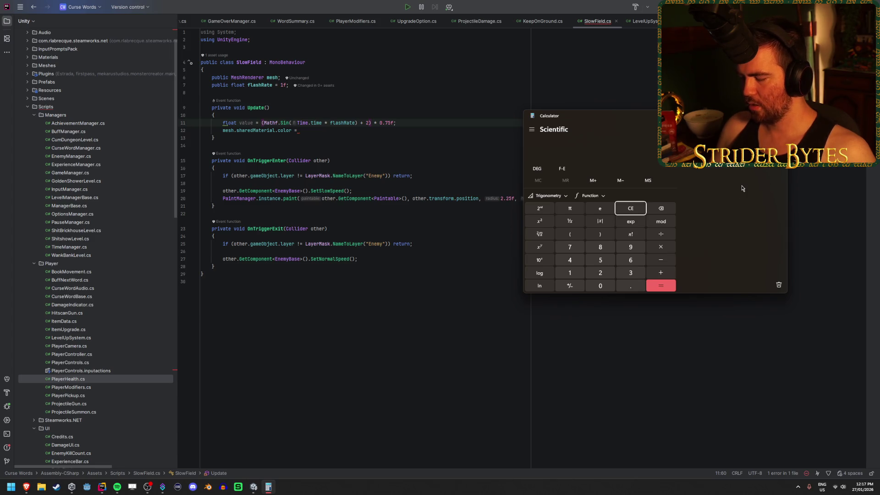
text(1.)
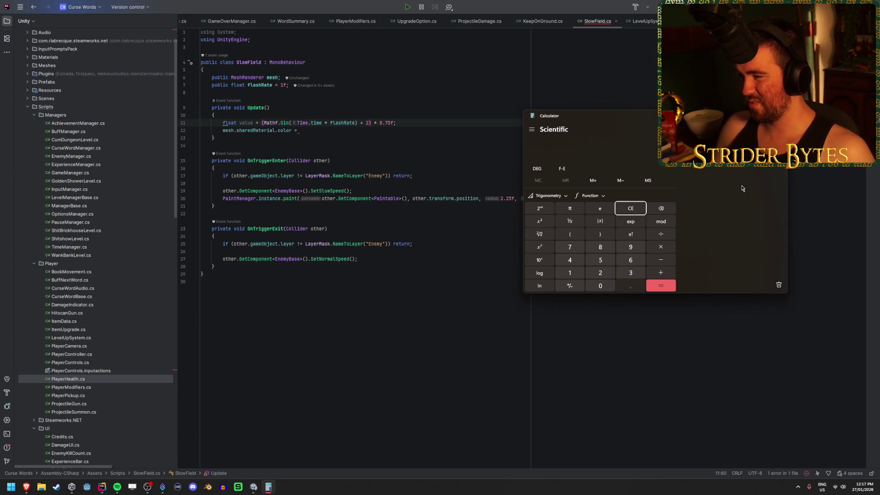
text(-1+)
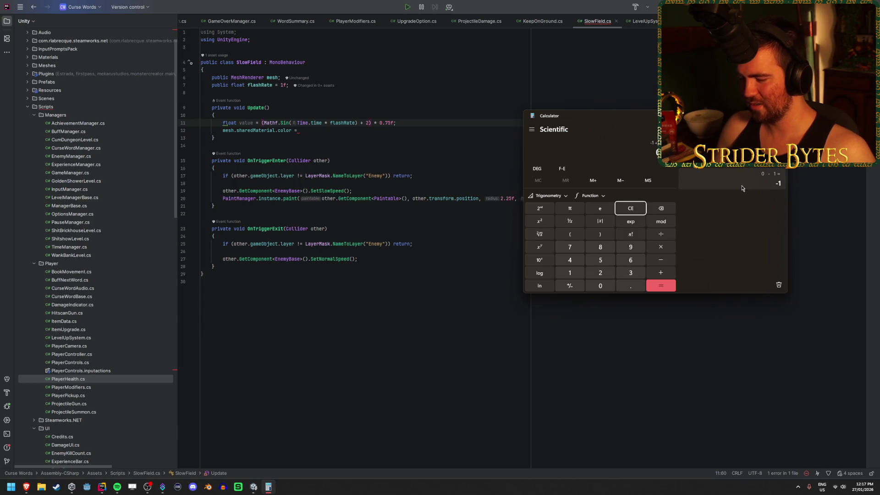
double_click(640, 209)
text(+1.75)
key(Return)
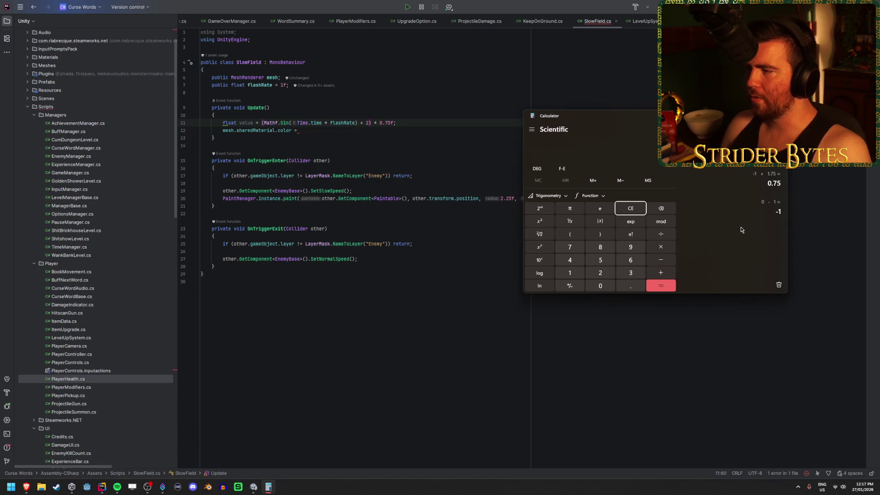
text(1)
key(Return)
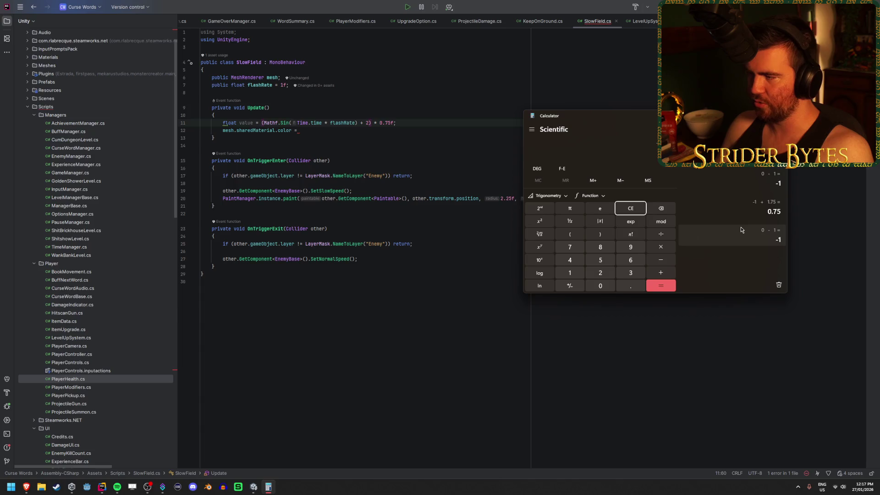
Compute -1 + 1 = 0, -1 + 1.1 = 0.1, 0.75 ÷ 0.1 = 7.5 and 1 + 1.1 = 2.1
click(631, 209)
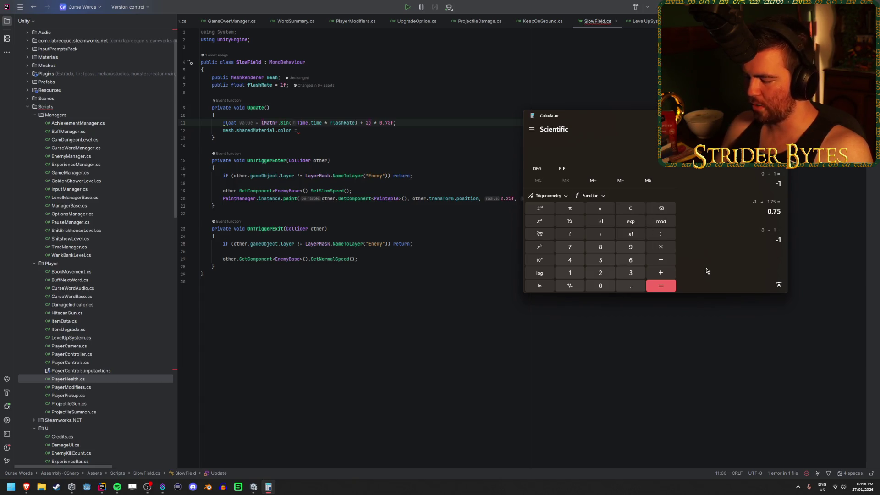
text(+1)
key(Return)
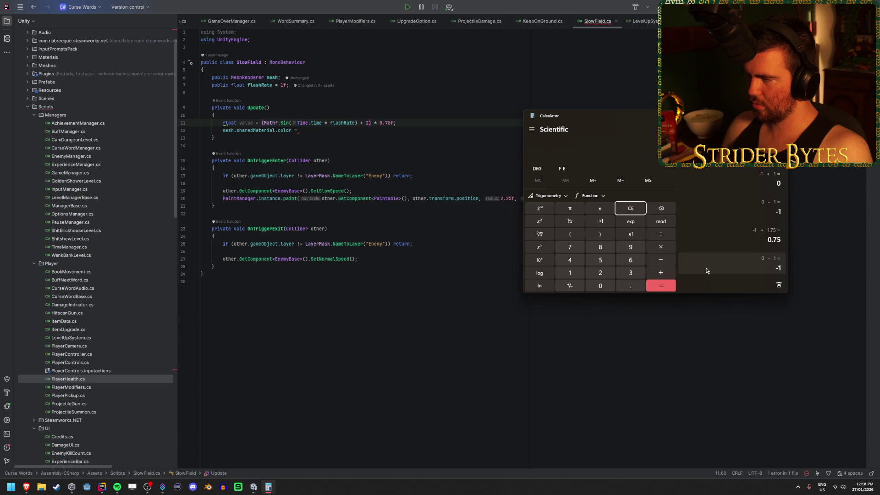
text(-1)
key(Return)
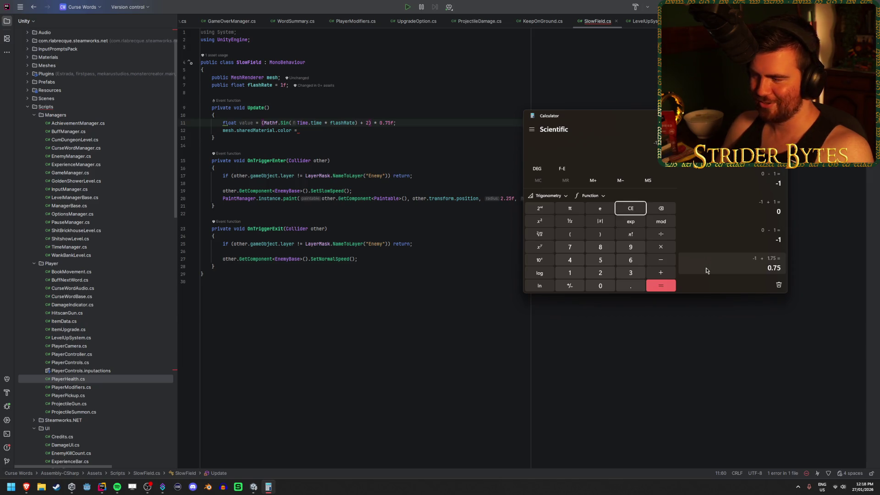
text(+1.1)
key(Return)
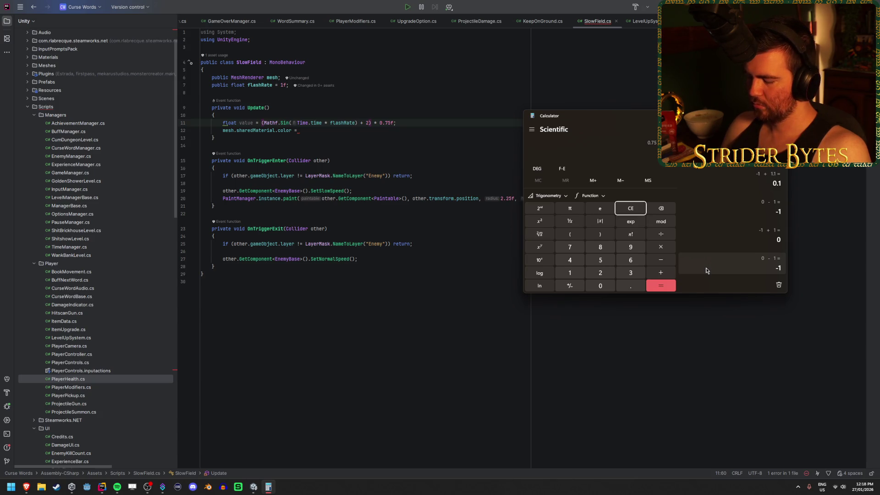
text(/0.1)
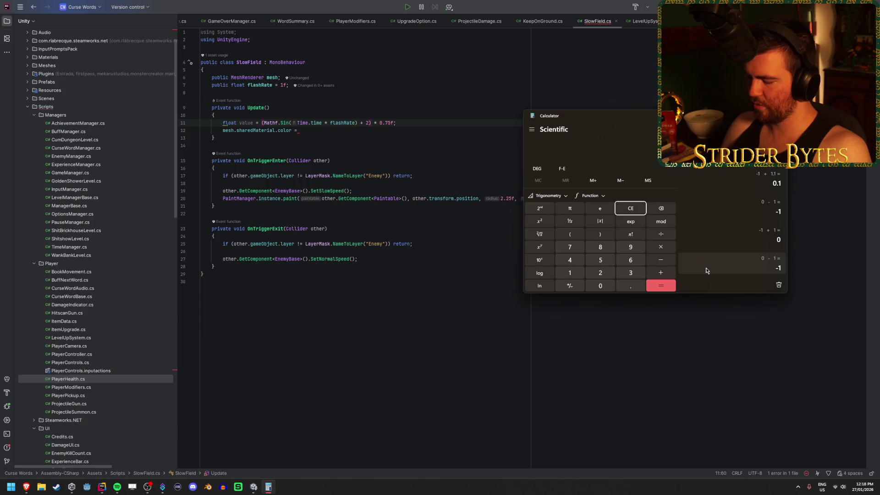
key(Return)
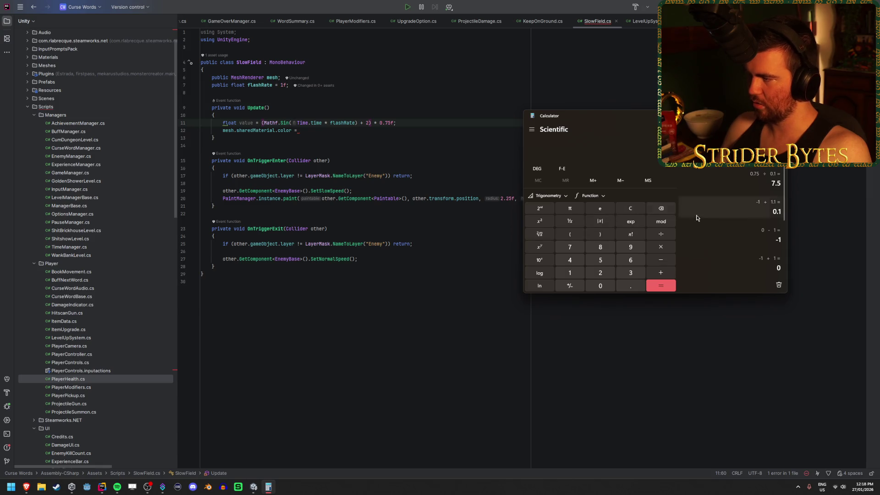
text(1)
key(Return)
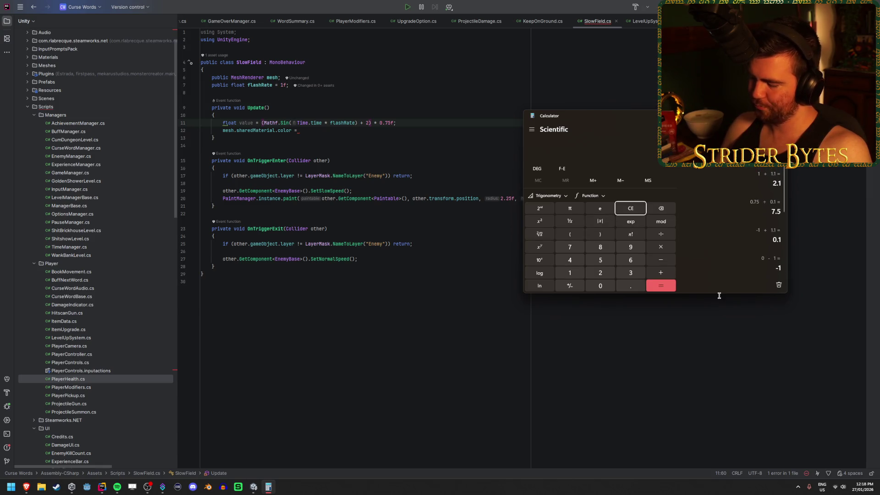
text(5)
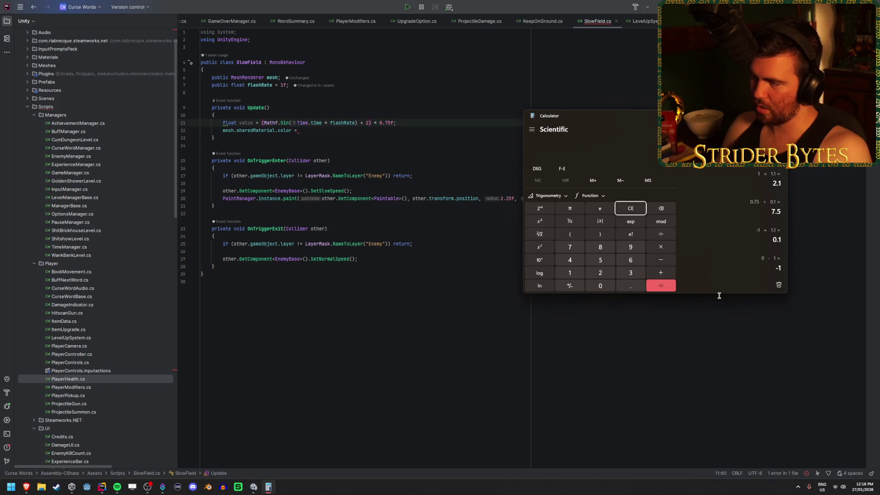
key(Return)
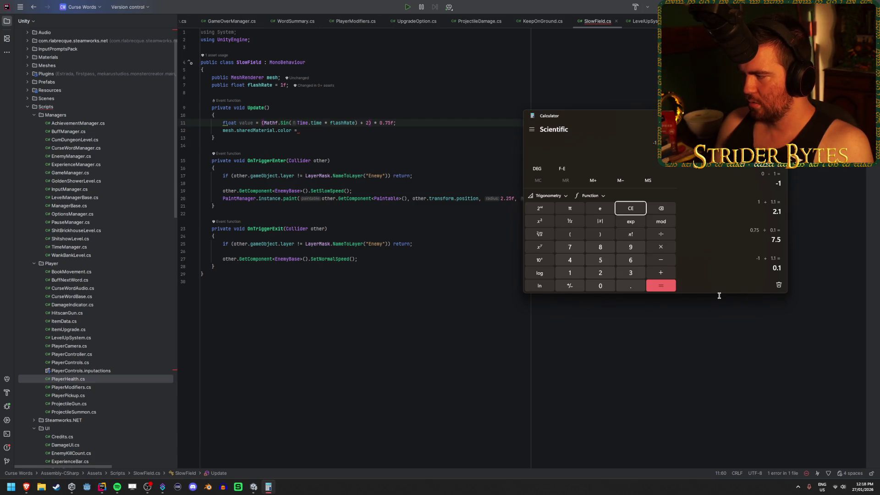
Reset the Calculator display to 0 and move its window over the Rider code
click(630, 209)
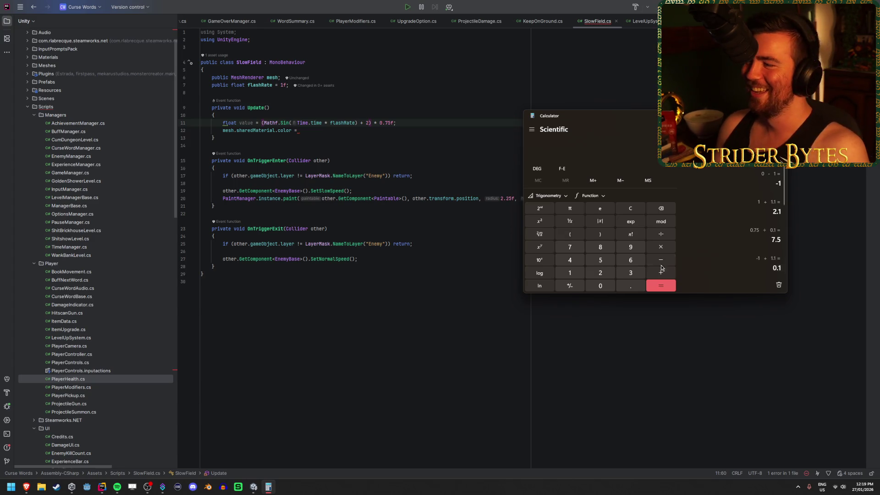
drag(671, 121, 387, 152)
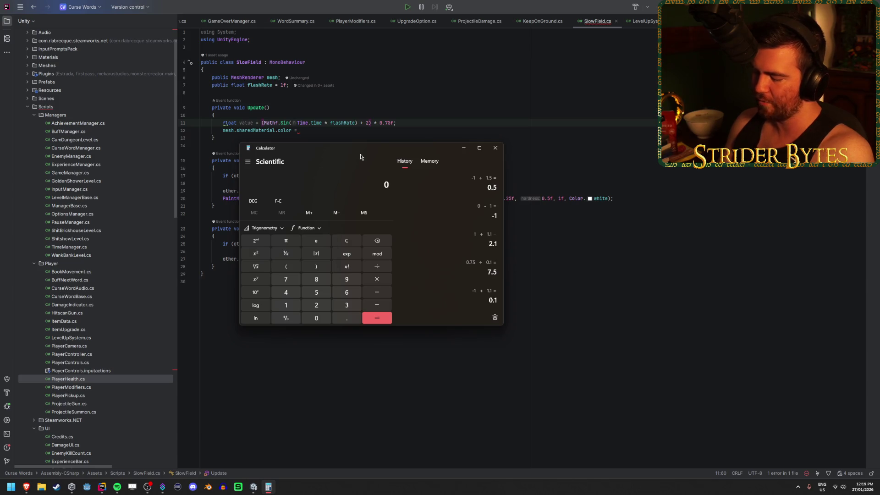
Compute 1 − 0.7 = 0.3 and 0.3 ÷ 0.3 = 1 in Calculator
text(1 - )
text(0.7)
key(Return)
text(/)
key(Return)
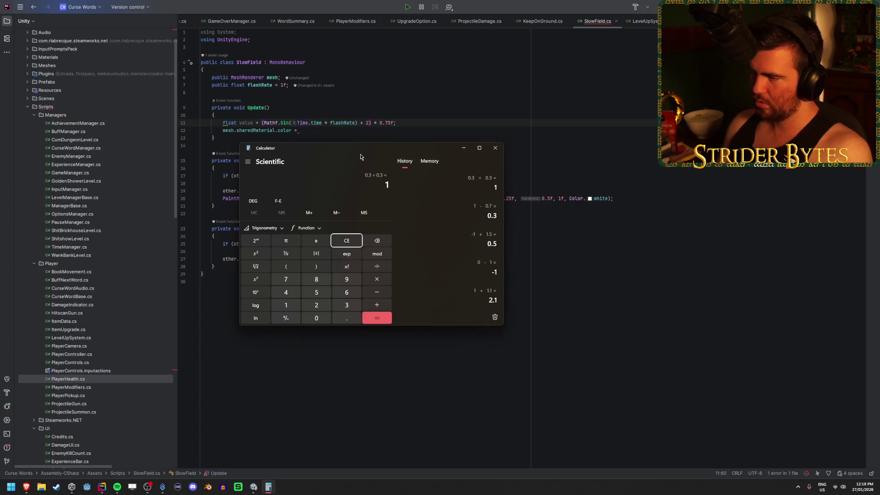
click(347, 237)
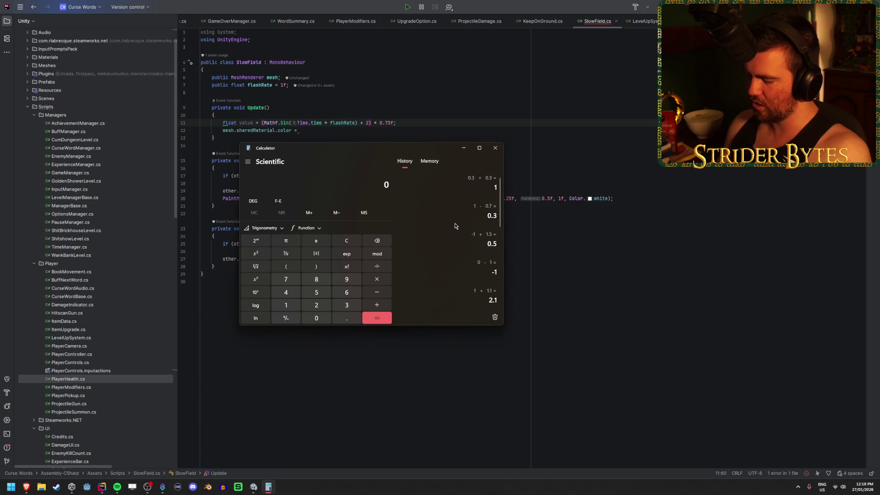
text(0.85)
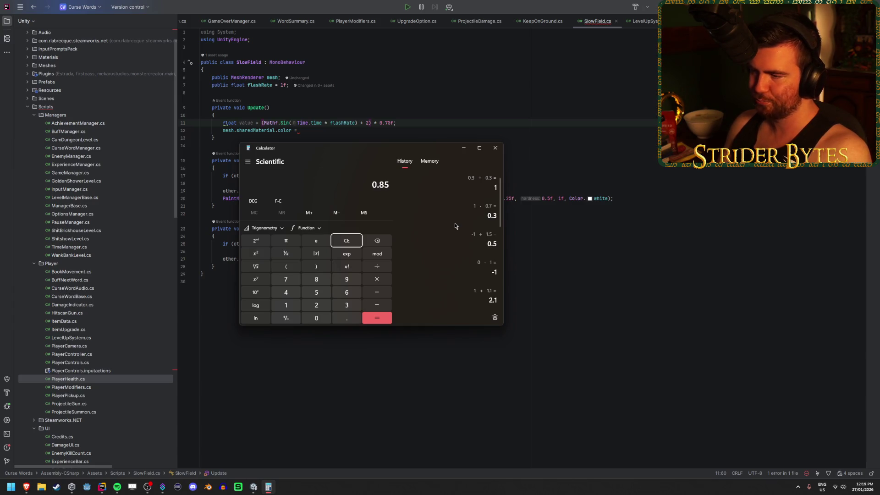
click(346, 241)
Move Calculator lower right and compute 0 − 1, then -1 + 1.85 = 0.85
mouse_move(372, 153)
mouse_down()
mouse_move(624, 136)
mouse_move(648, 208)
mouse_move(625, 198)
mouse_up()
key(minus)
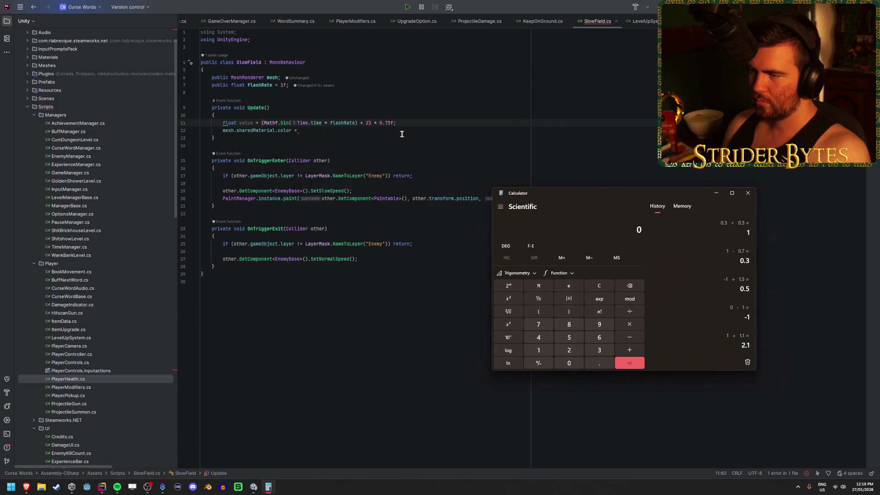
key(1)
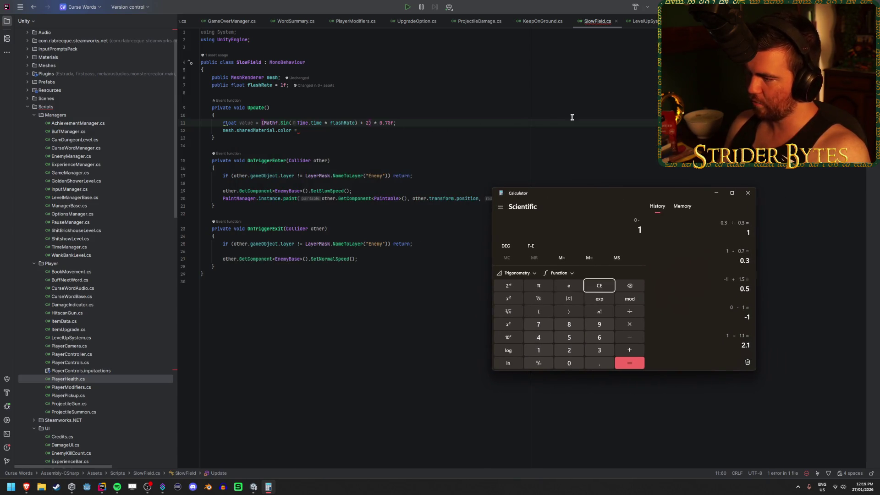
key(Return)
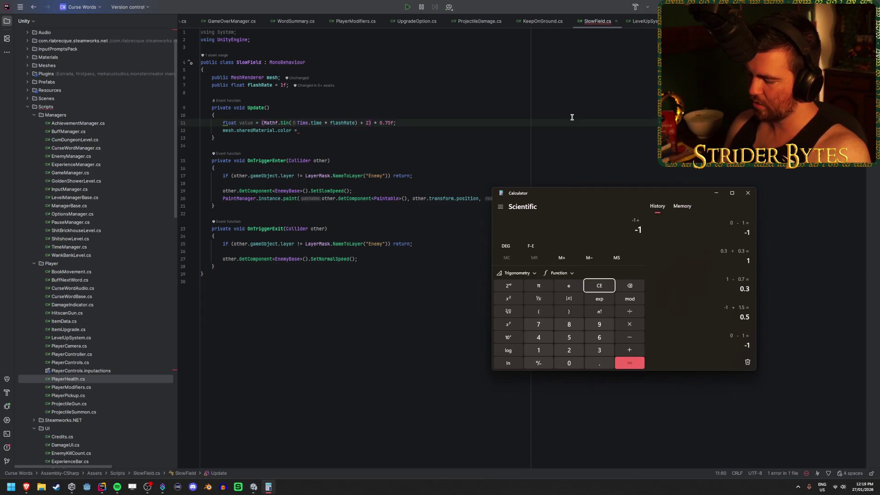
text(1.85)
key(Return)
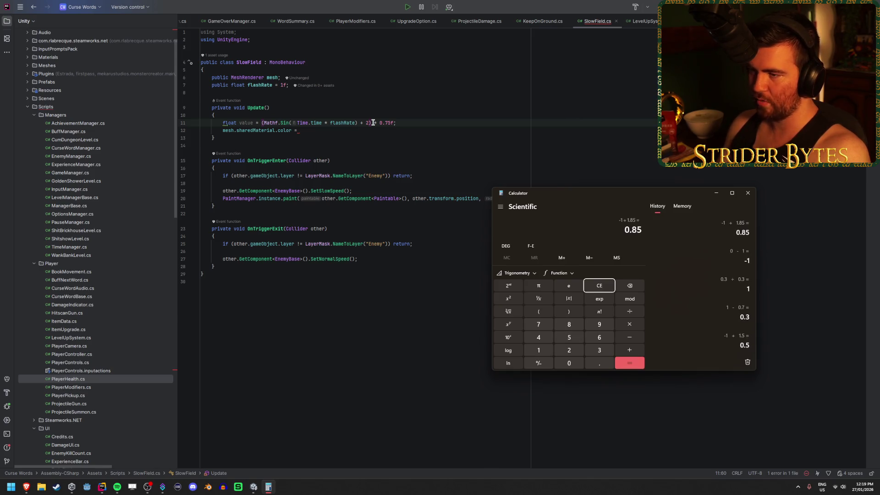
Replace the 2 offset on line 11 with 1.85f
key(alt+Tab)
key(BackSpace)
text(1.85f)
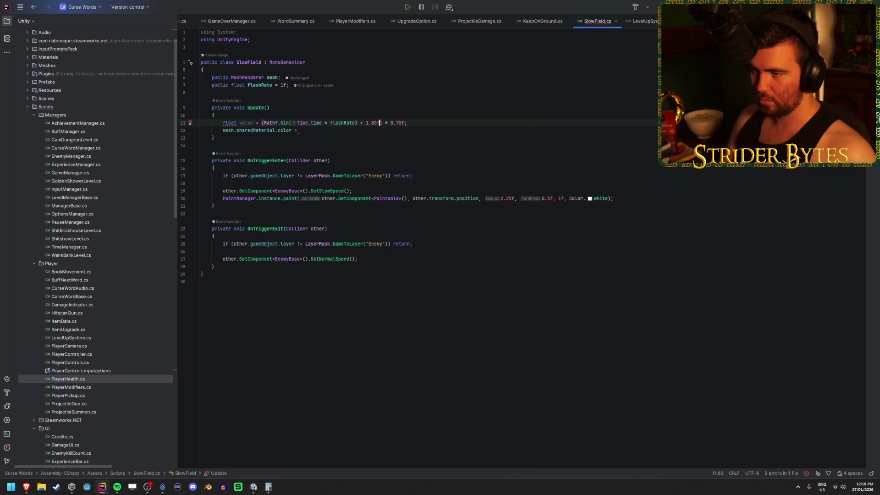
Put the caret at the end of line 11 and clear the 0.85 result in Calculator
click(428, 127)
click(431, 124)
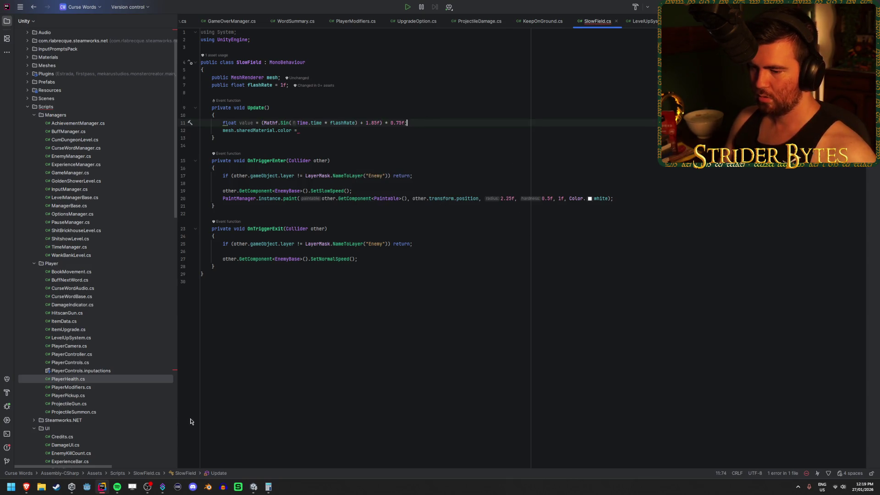
click(268, 487)
click(599, 286)
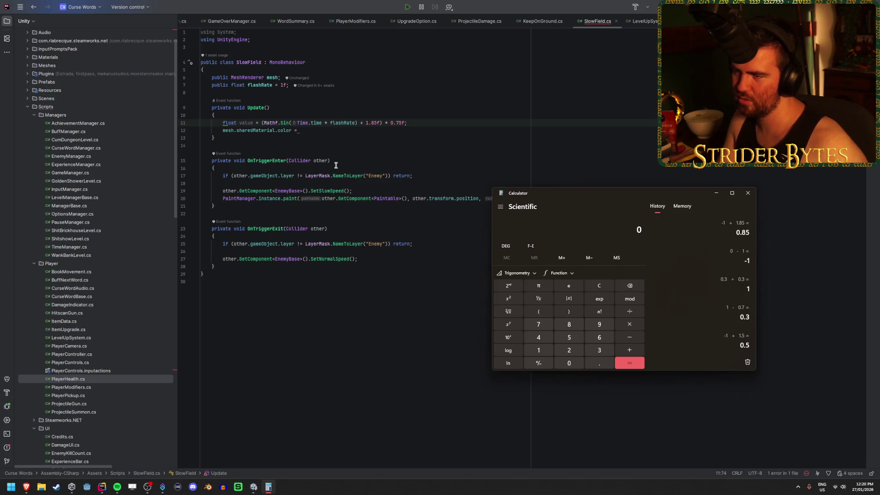
Delete the offset and the bracket before Mathf from line 11
click(371, 123)
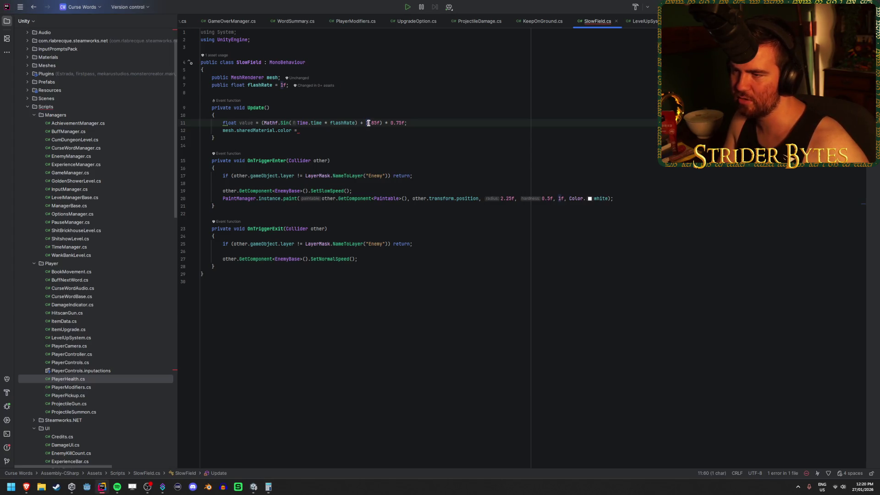
click(432, 122)
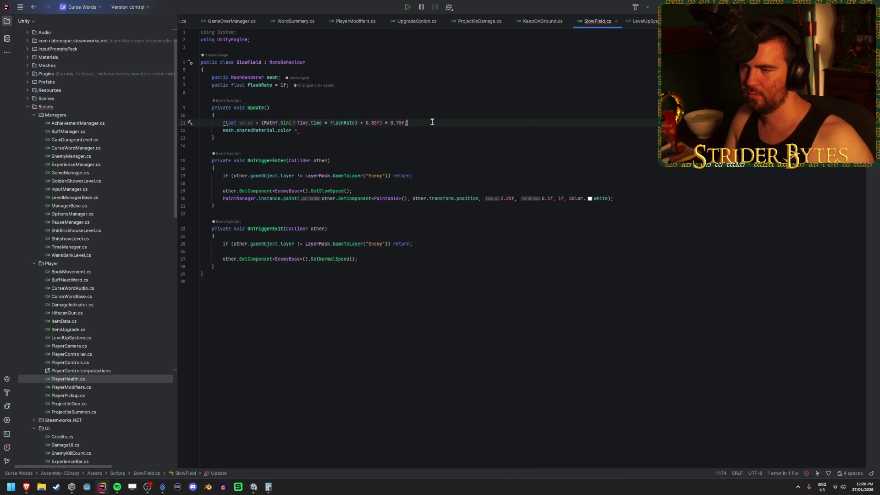
click(268, 487)
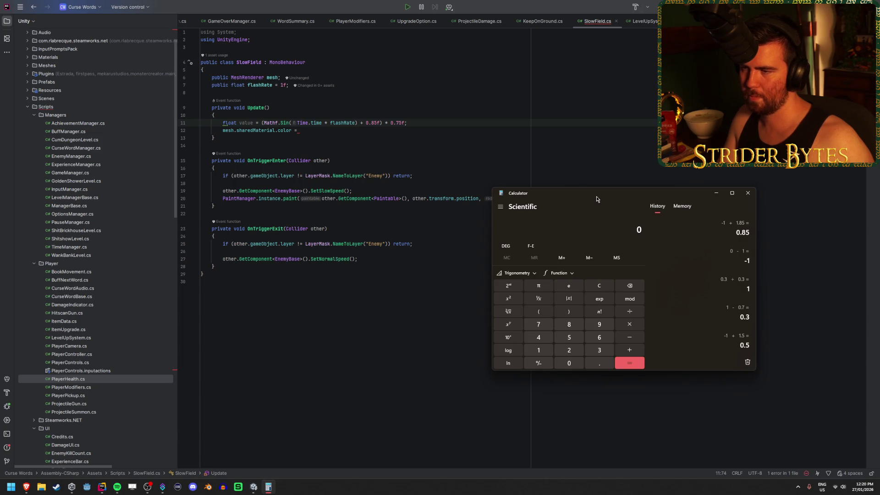
click(379, 124)
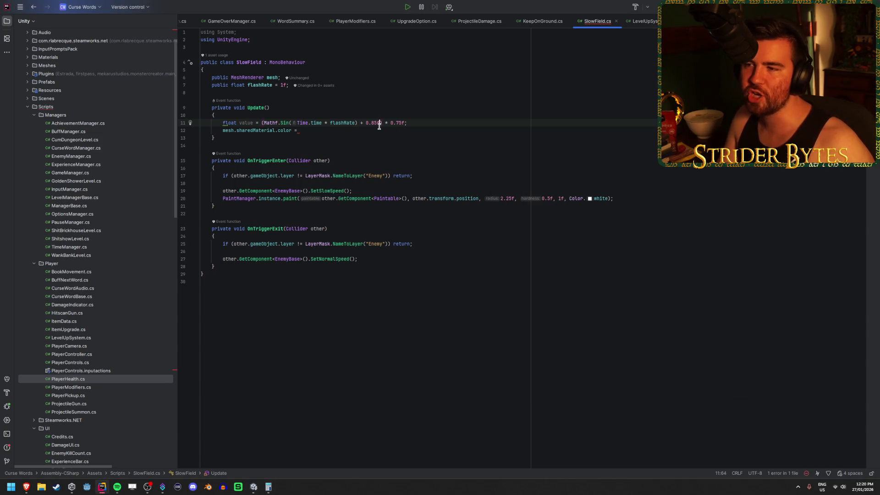
key(BackSpace)
key(BackSpace)
key(BackSpace)
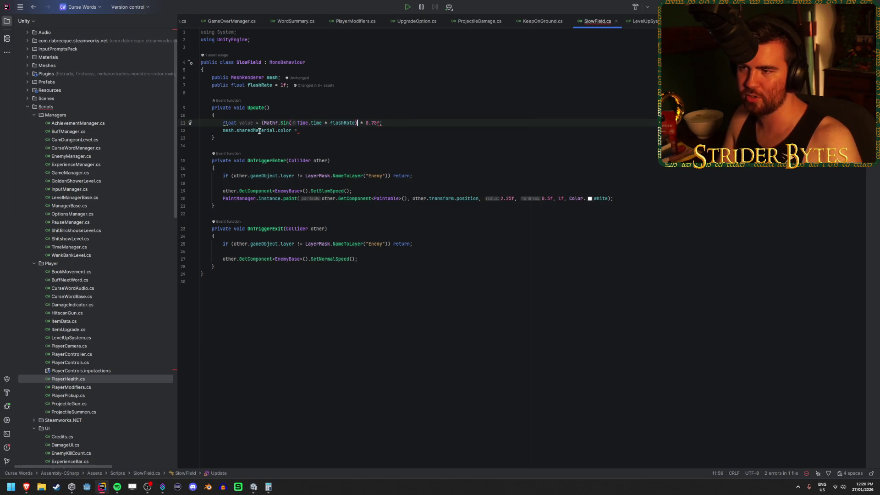
click(264, 123)
key(BackSpace)
click(387, 123)
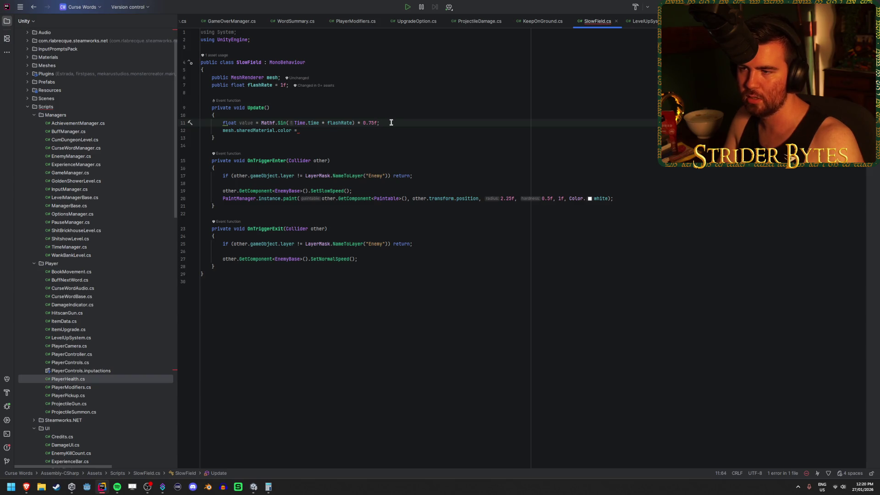
click(399, 123)
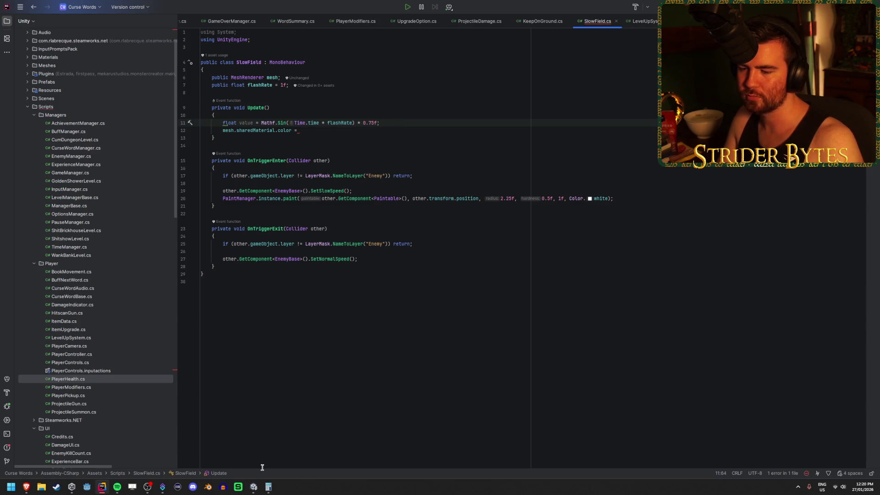
click(269, 487)
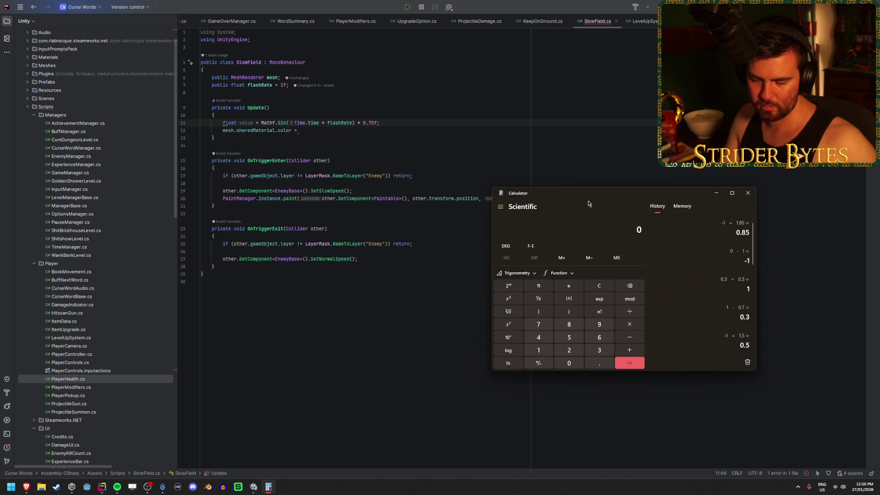
Rewrite line 11 as Mathf.Sin(Time.time * flashRate) * 0.15f + 0.85f
click(370, 123)
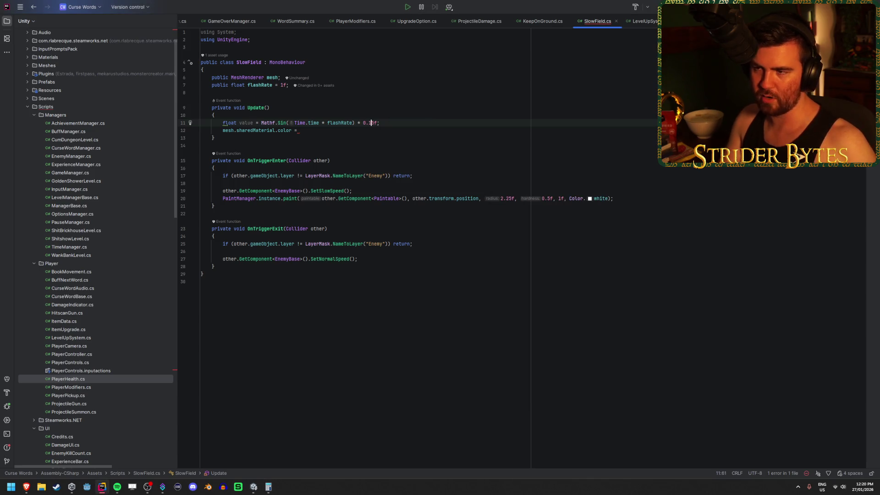
click(403, 122)
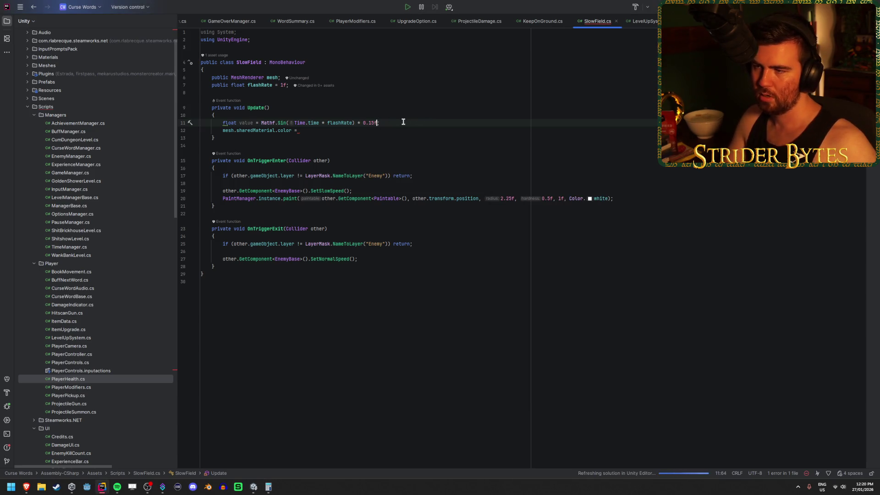
text( +)
key(End)
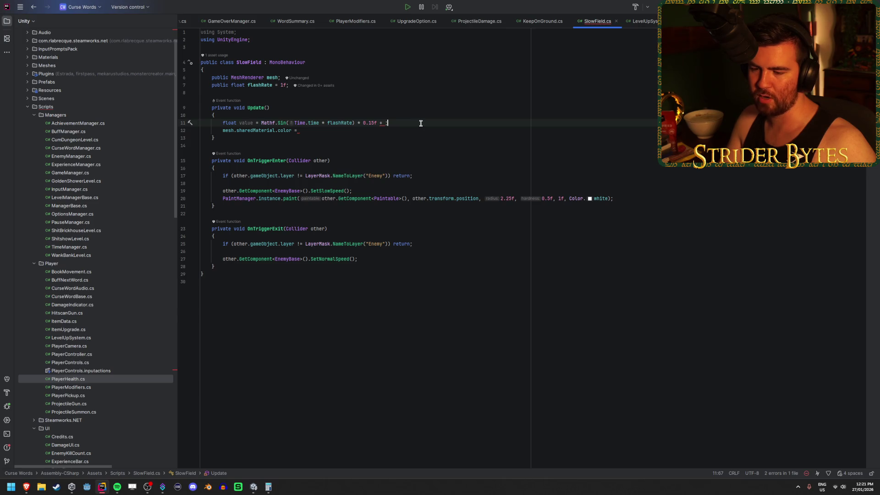
key(Left)
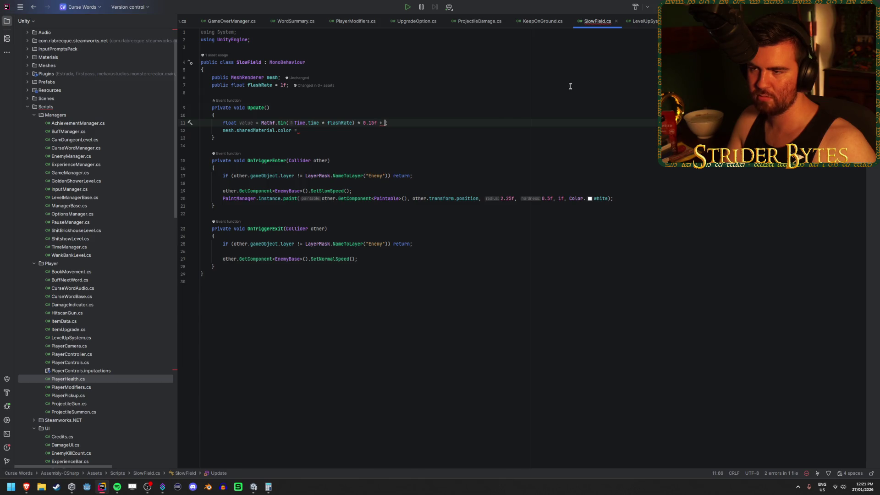
text(0.)
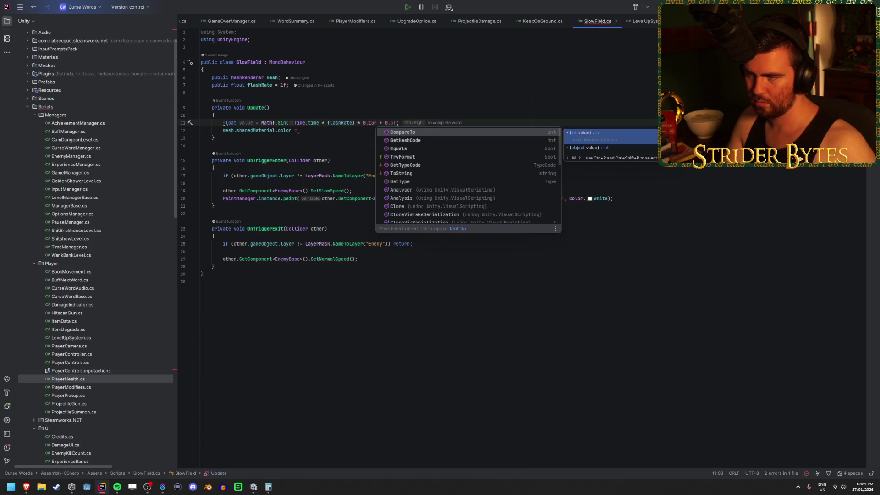
text(8)
text(5f)
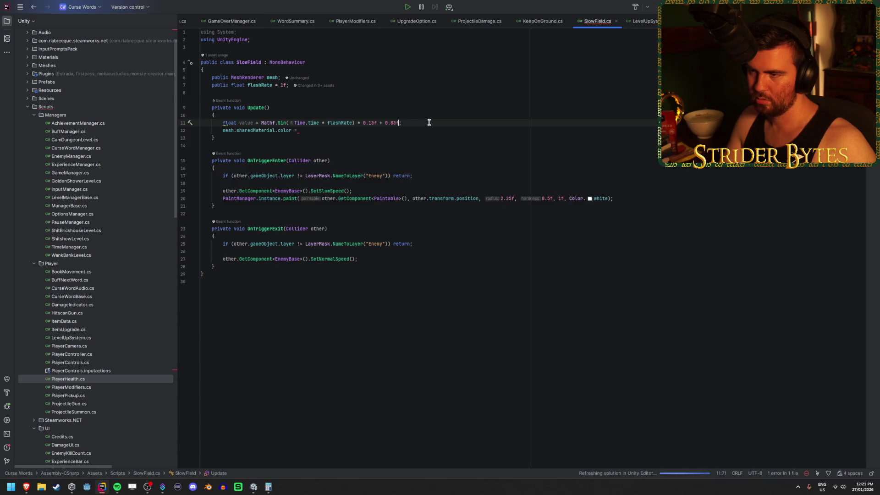
text(;)
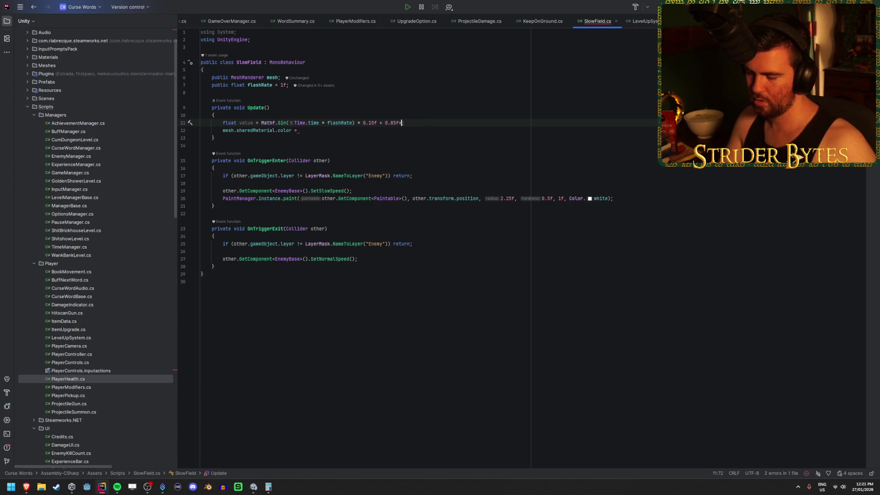
text(+-)
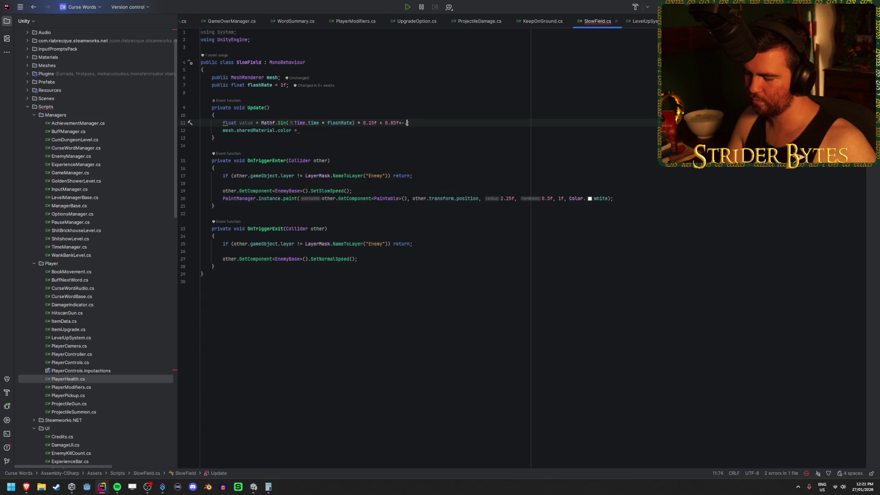
key(BackSpace)
key(BackSpace)
key(BackSpace)
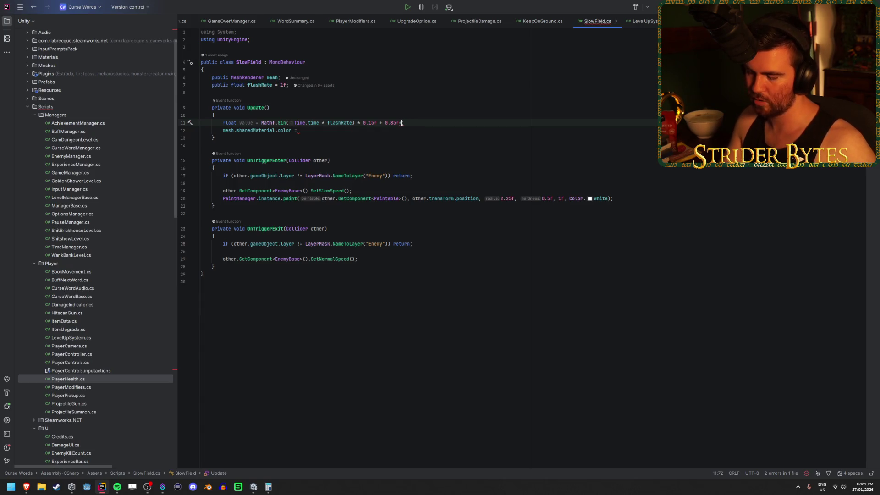
Confirm in Calculator that -0.15 + 0.85 gives 0.7, the flash's lowest brightness
key(XF86Calculator)
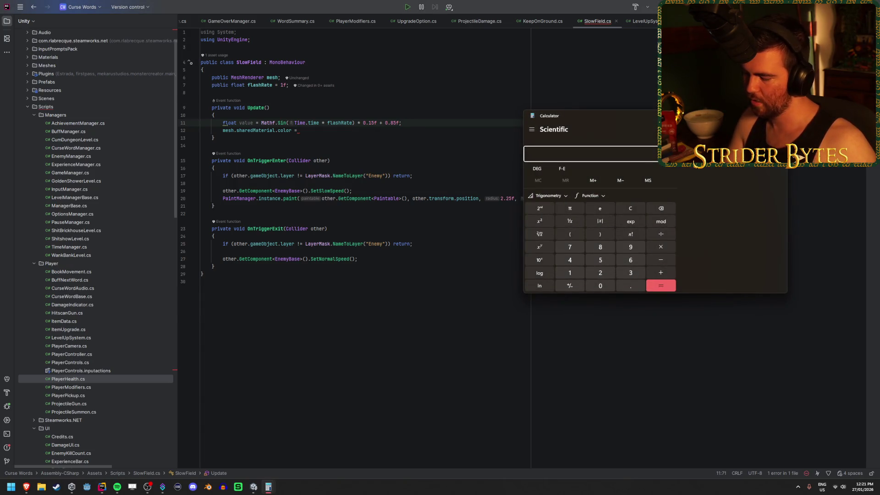
text(1)
key(Return)
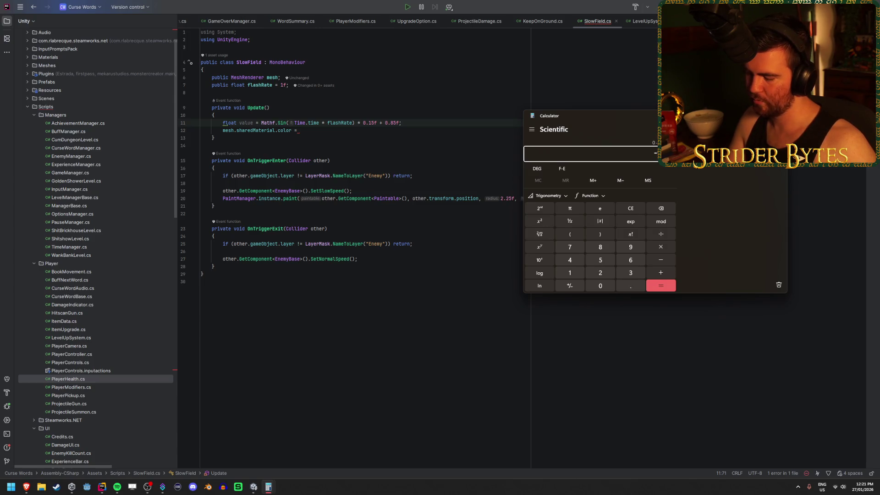
text(.8)
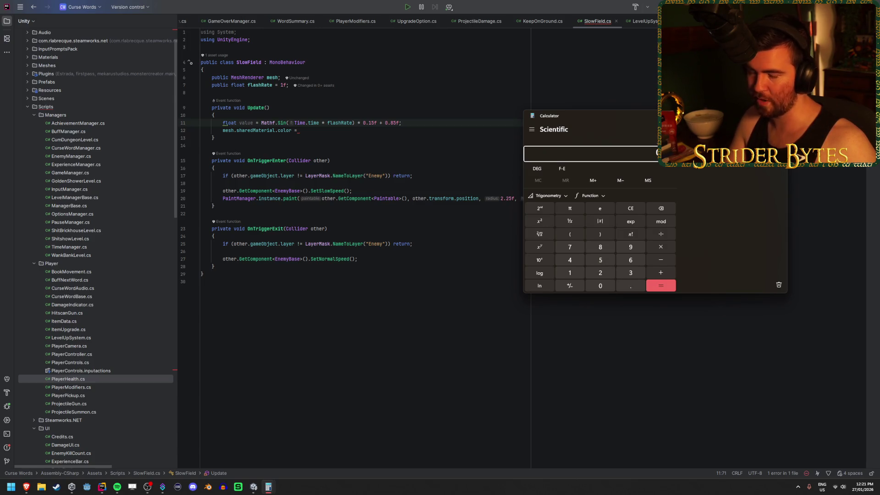
mouse_move(624, 118)
mouse_down()
mouse_move(361, 155)
mouse_move(332, 146)
mouse_up()
key(Return)
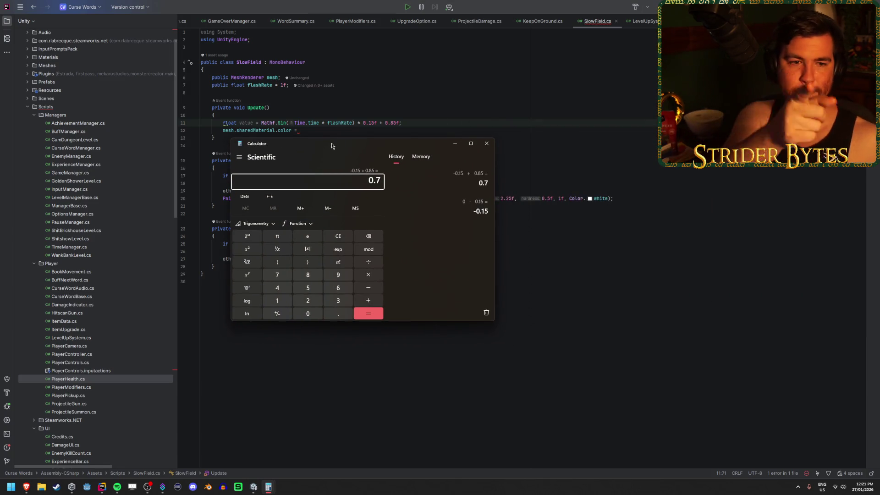
click(408, 119)
Complete line 12 as mesh.sharedMaterial.color = new Color(value, value, value, 1f); and return to Unity
click(346, 130)
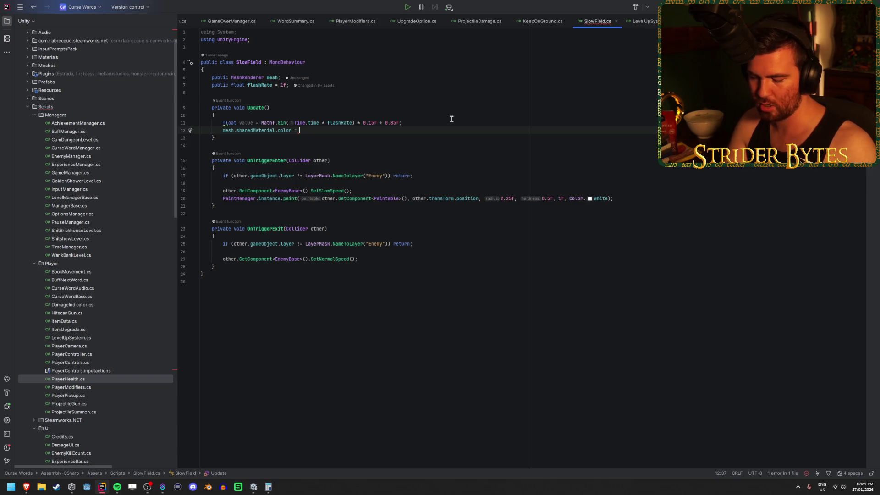
text(Col)
key(BackSpace)
key(BackSpace)
key(BackSpace)
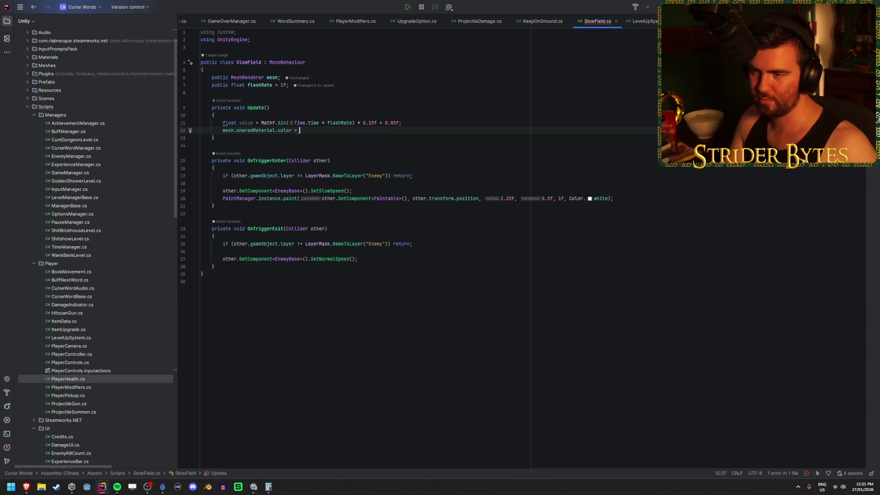
mouse_move(281, 129)
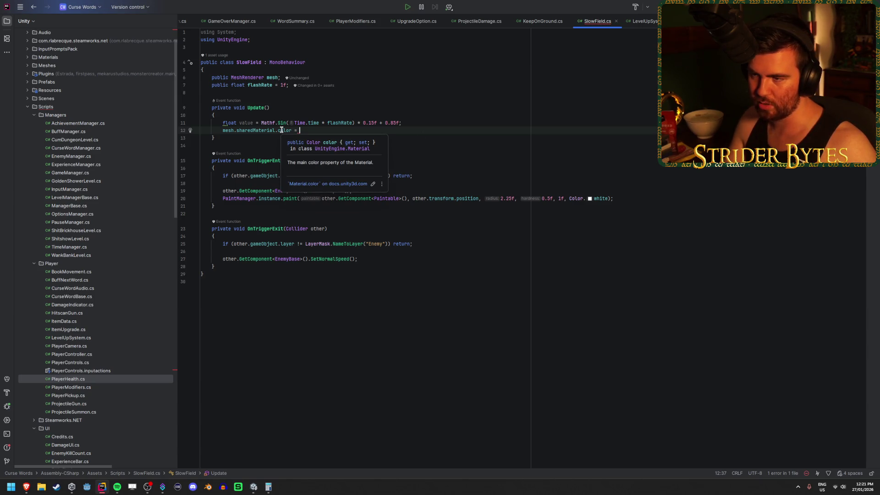
text(Color.)
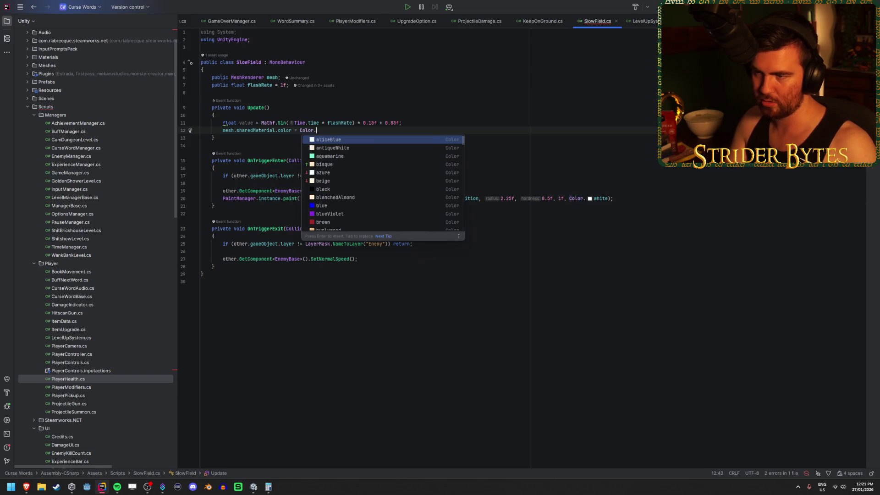
key(Escape)
key(ctrl+BackSpace)
text(new Col)
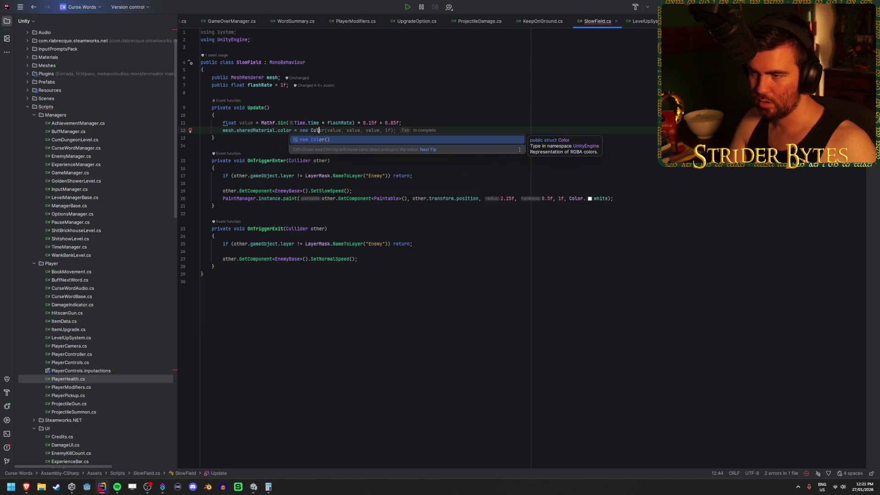
key(Tab)
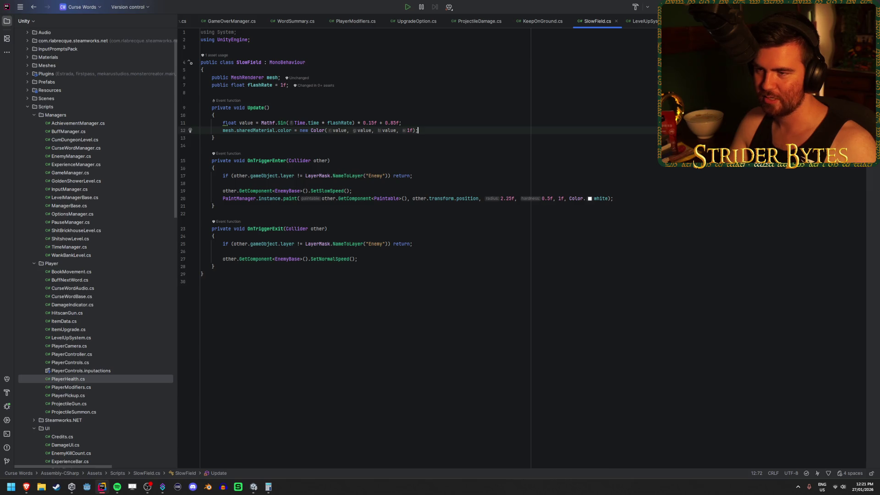
key(alt+Tab)
click(612, 97)
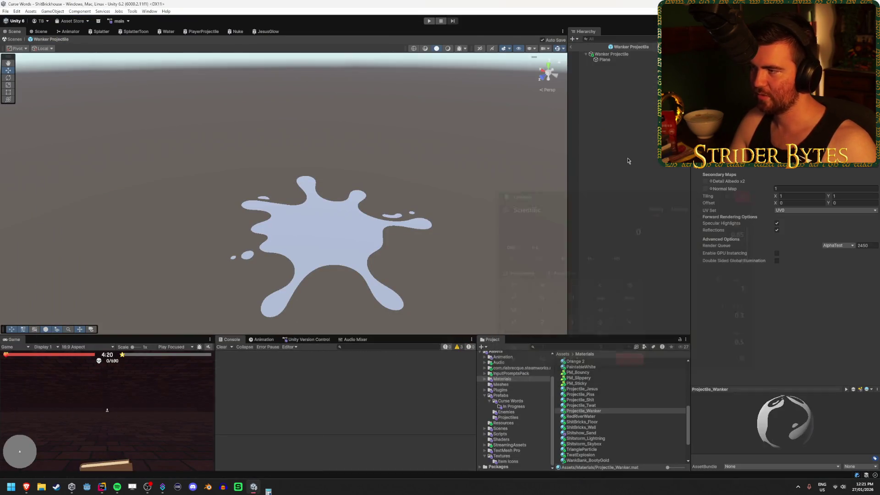
Assign the Plane renderer to Slow Field's Mesh on the Wanker Projectile prefab
click(611, 54)
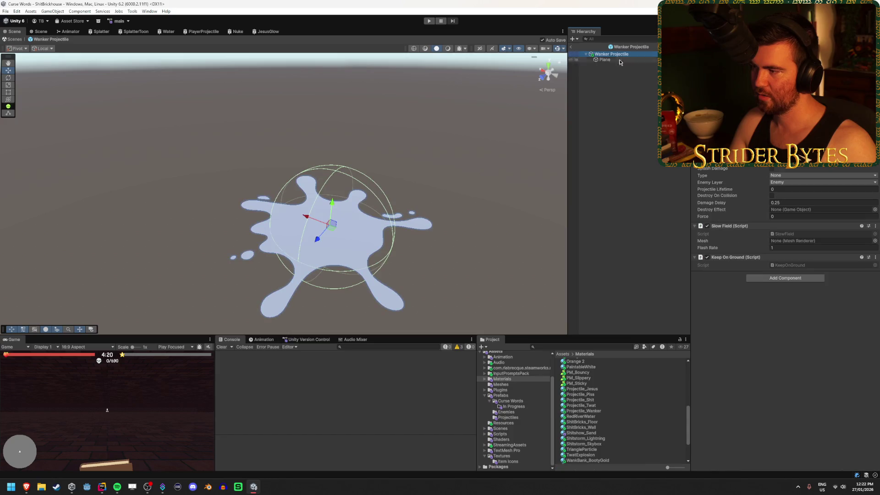
drag(604, 59, 820, 241)
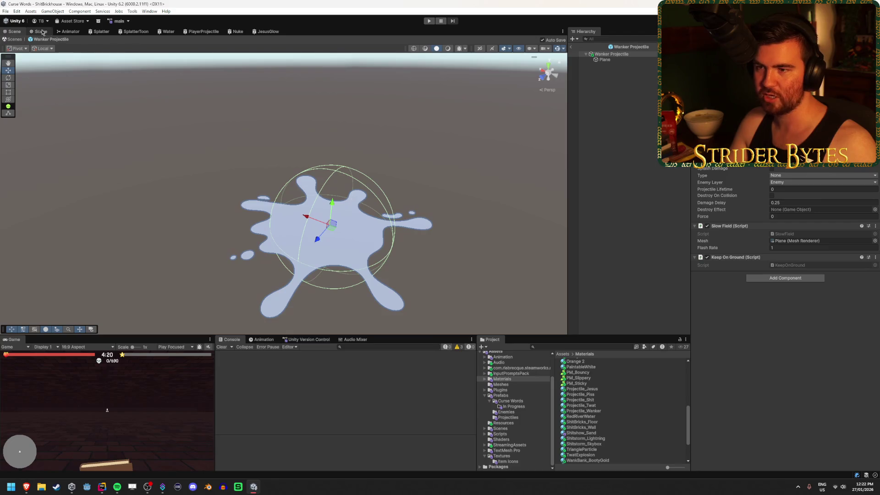
click(575, 48)
Place a Wanker Projectile from Prefabs > Projectiles into the ShitBrickhouse scene
drag(394, 281, 303, 294)
scroll(586, 415, down, 3)
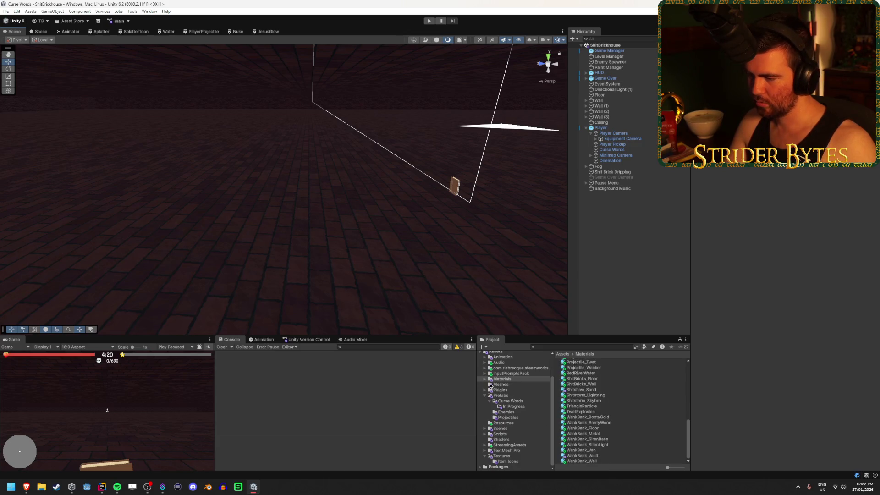
click(507, 417)
click(581, 460)
mouse_move(580, 460)
mouse_down()
mouse_move(265, 249)
mouse_move(247, 218)
mouse_up()
Frame the new splat and playtest the game to watch it flash
key(f)
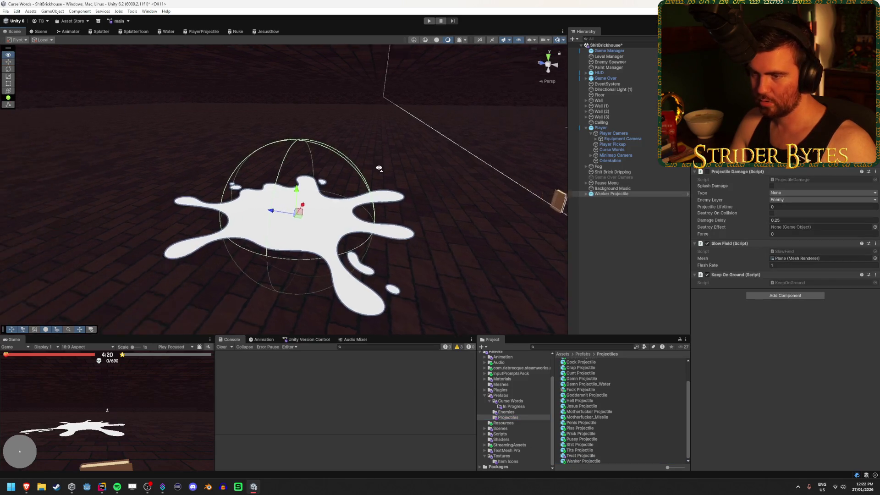
click(413, 143)
click(429, 21)
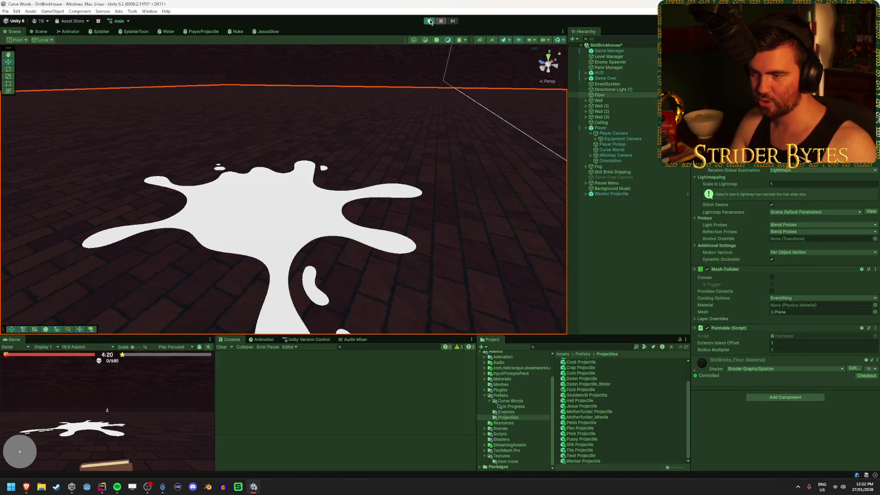
scroll(354, 114, up, 3)
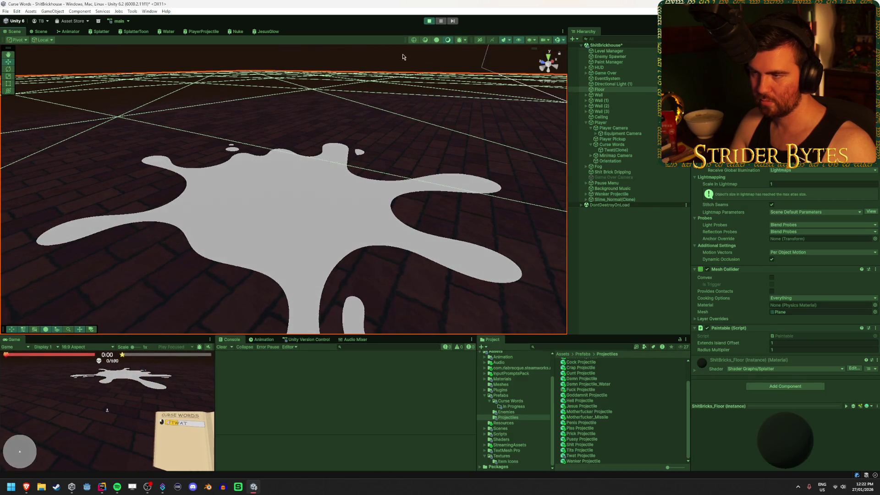
key(ctrl+p)
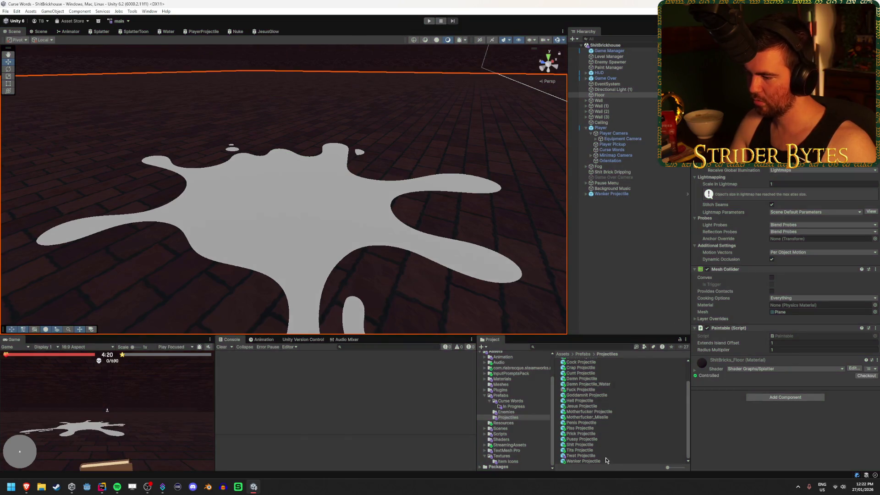
Try Flash Rate 20 and 5 on the Wanker Projectile, settle on 10, and replay
click(606, 461)
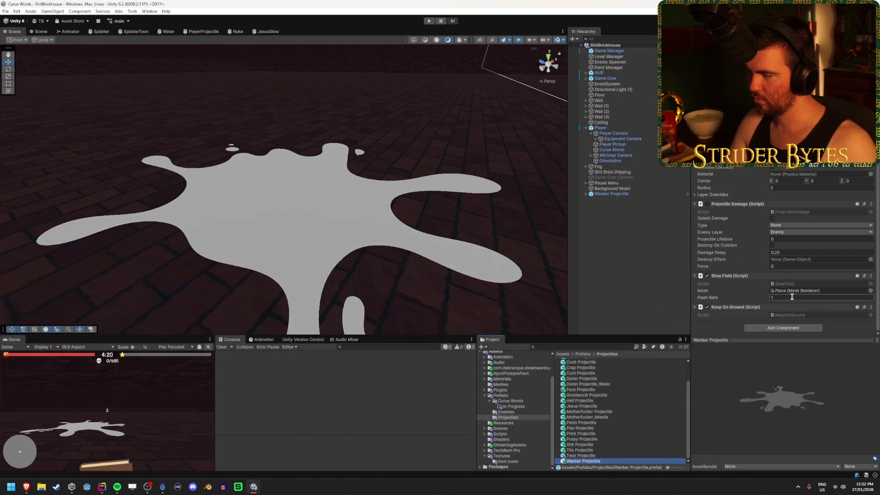
key(Return)
click(428, 21)
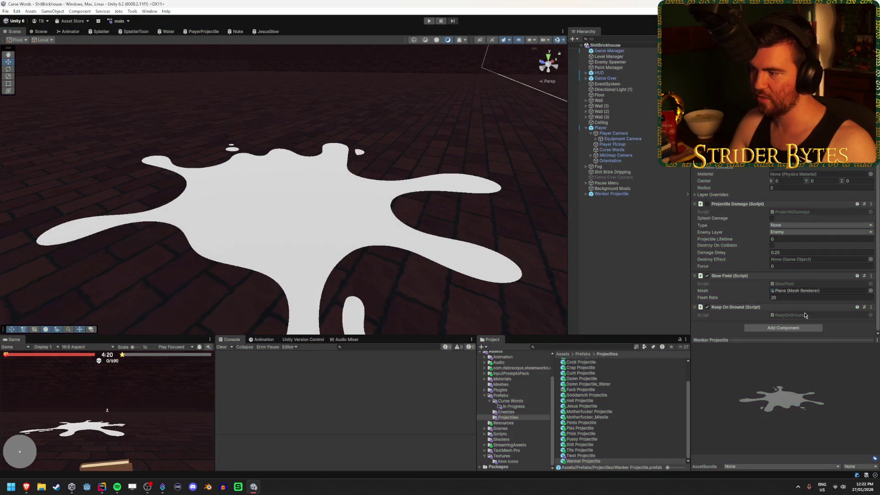
click(428, 21)
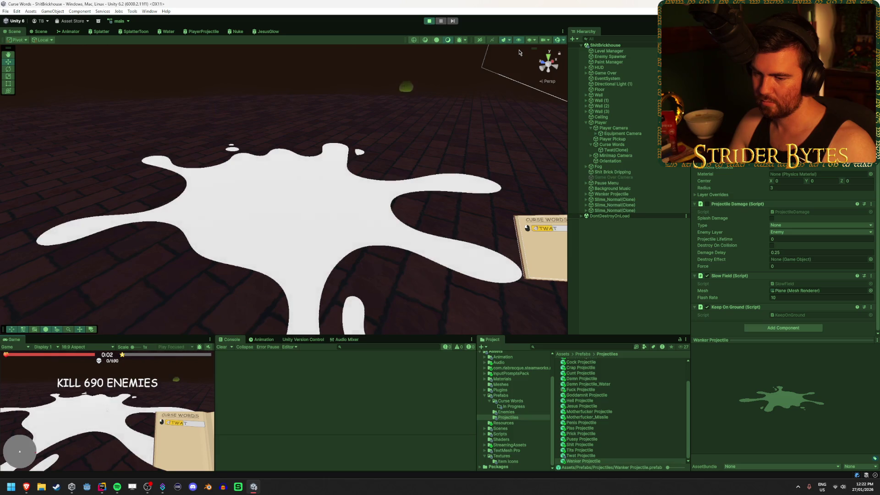
key(ctrl+p)
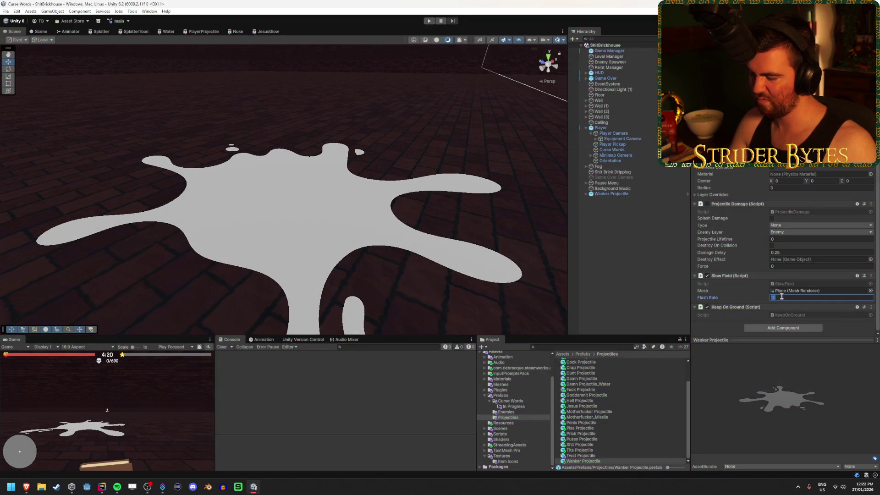
click(429, 21)
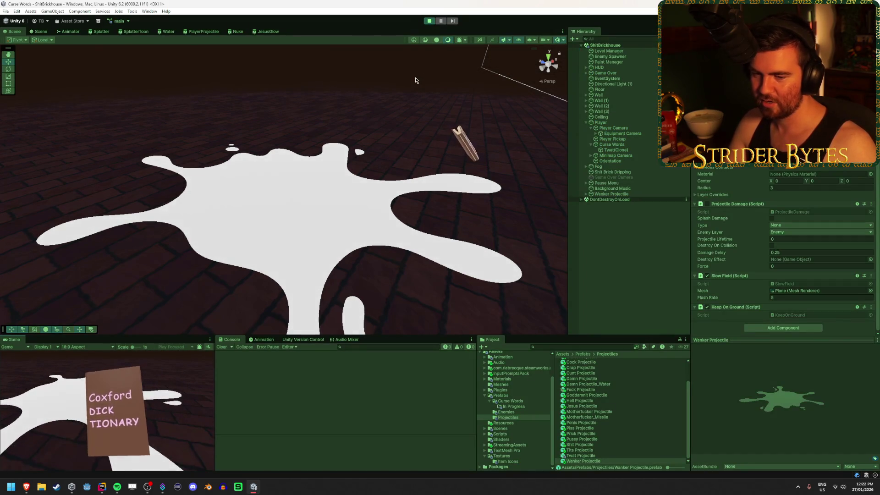
click(429, 21)
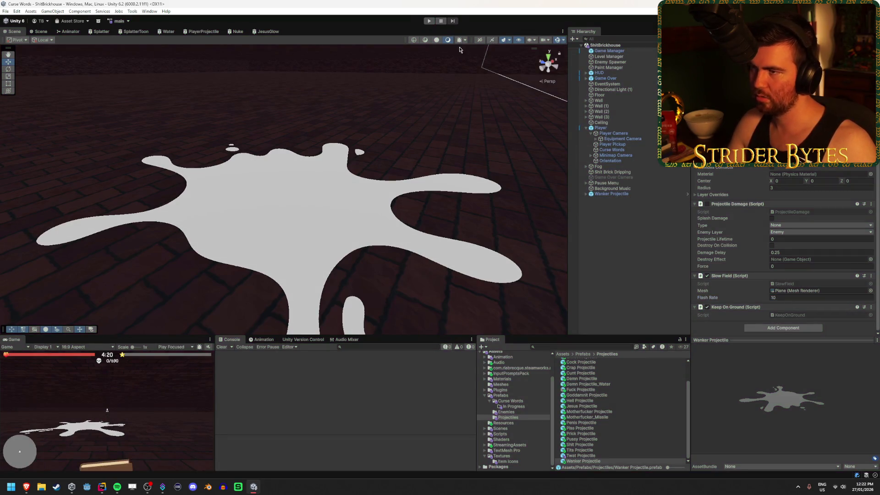
click(428, 22)
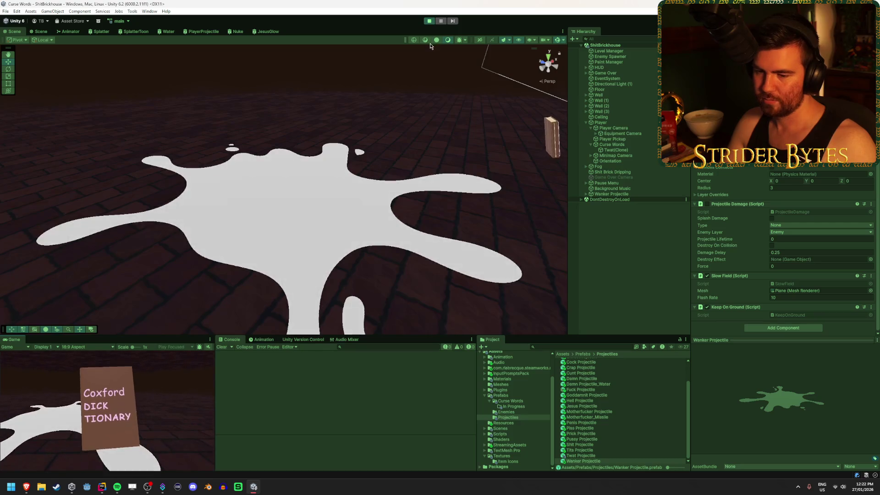
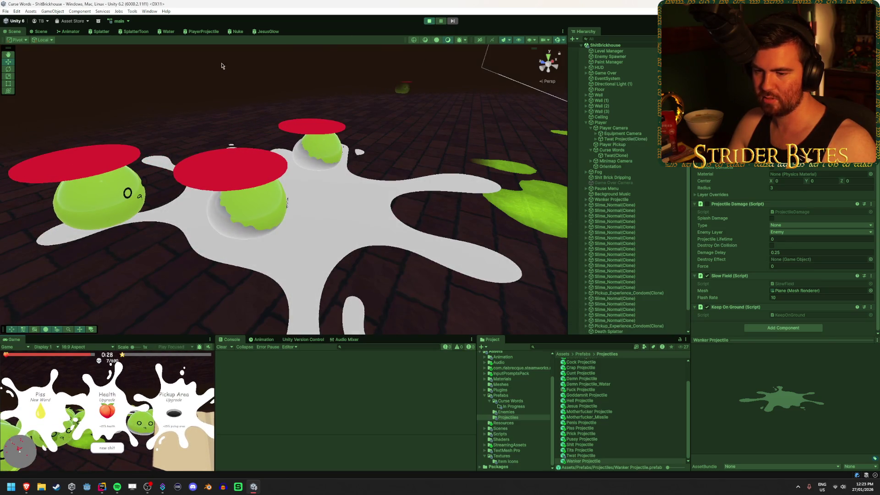
Dismiss the upgrade choice, stop play mode, and delete Wanker Projectile from the scene
click(174, 413)
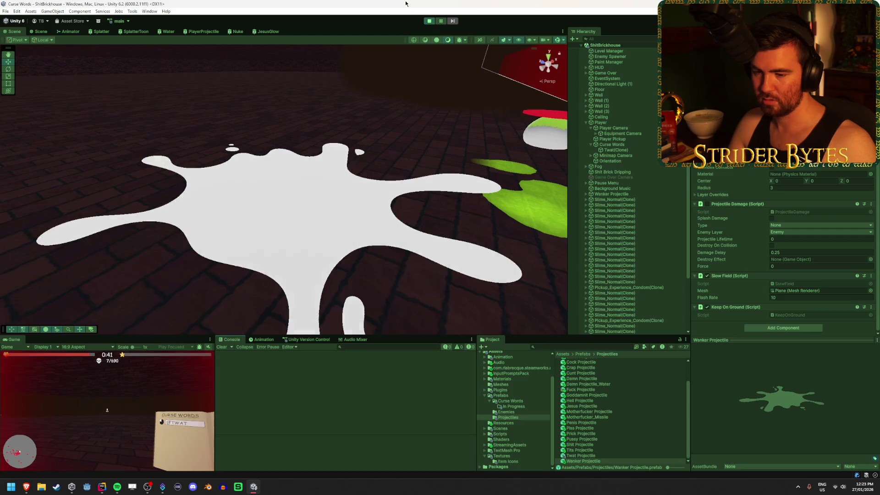
click(430, 21)
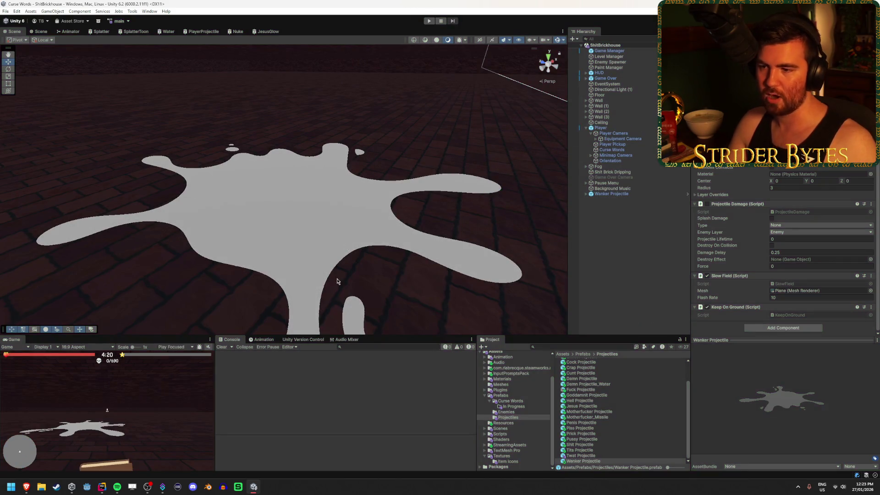
click(632, 194)
key(Delete)
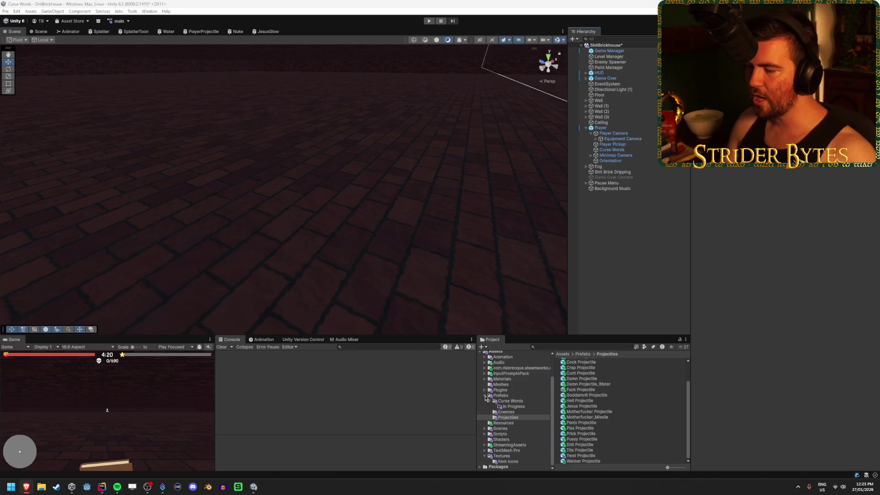
Add a Damage-type upgrade entry to the Goddamnit prefab's Upgrades list, then select Player
click(511, 401)
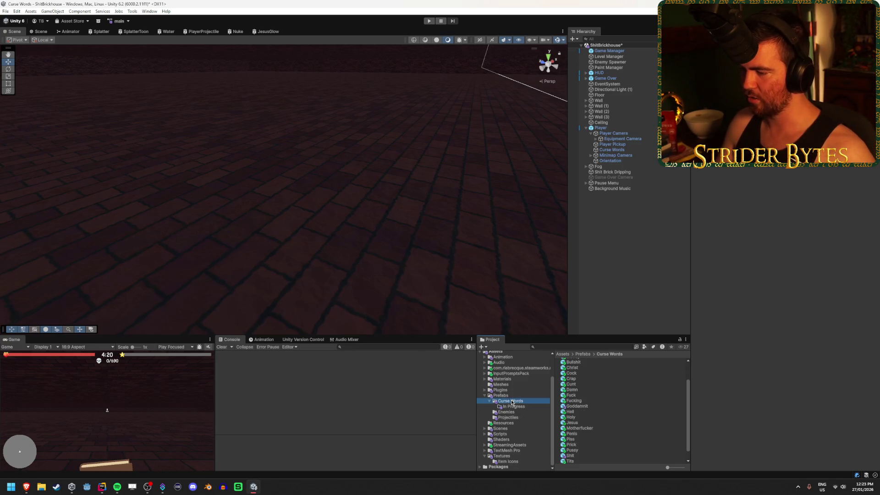
click(579, 406)
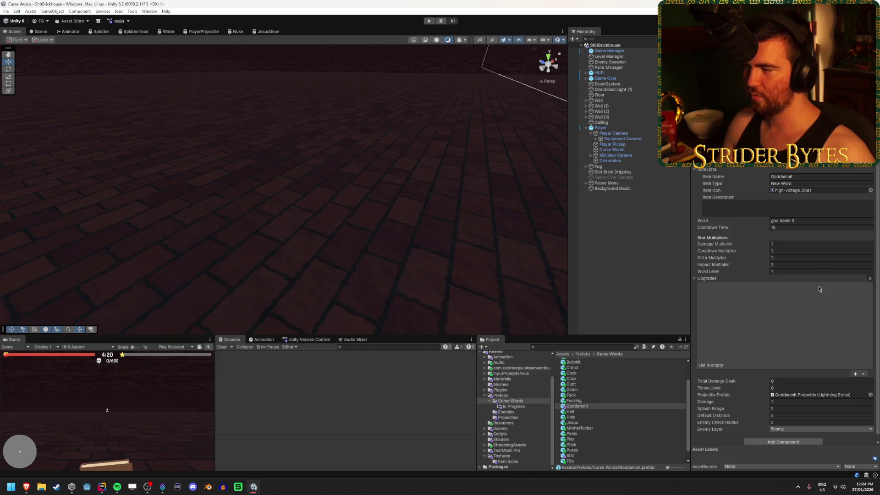
scroll(784, 280, down, 1)
click(721, 273)
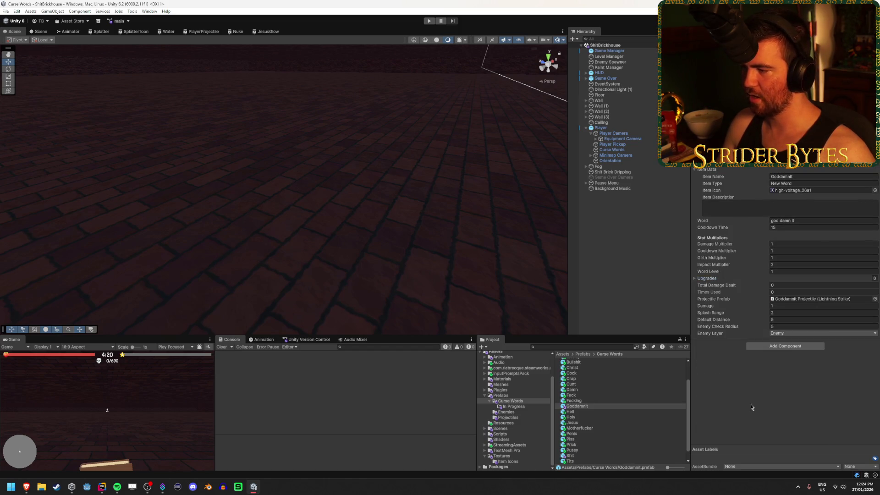
click(746, 280)
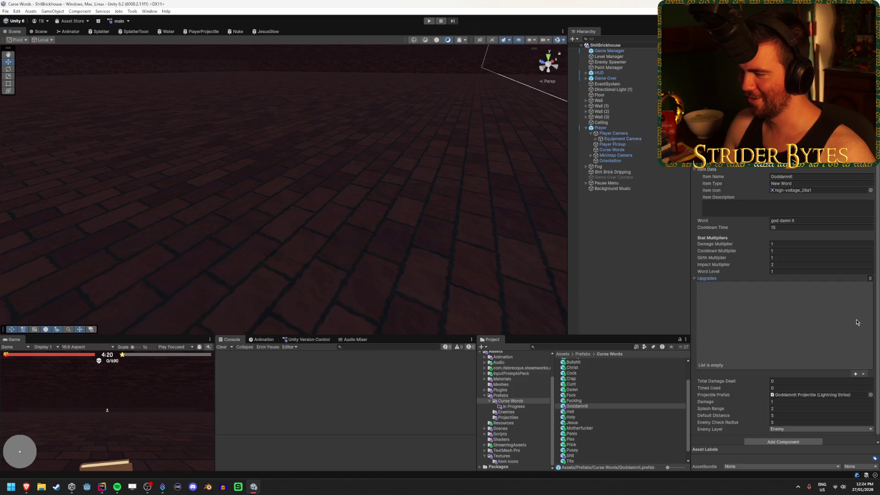
click(855, 374)
click(751, 278)
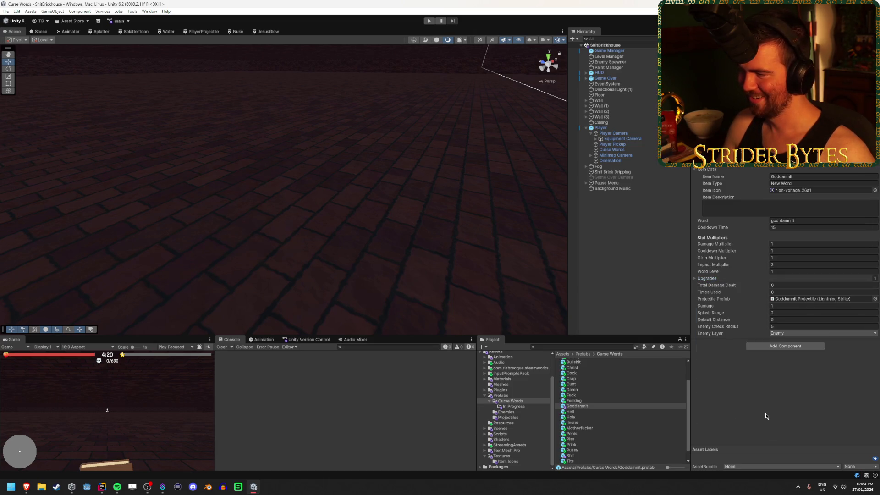
click(713, 280)
click(789, 300)
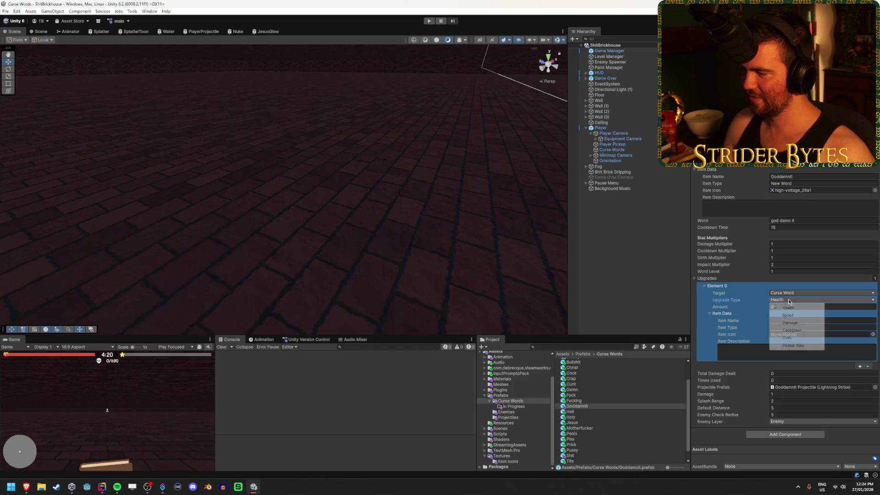
click(793, 314)
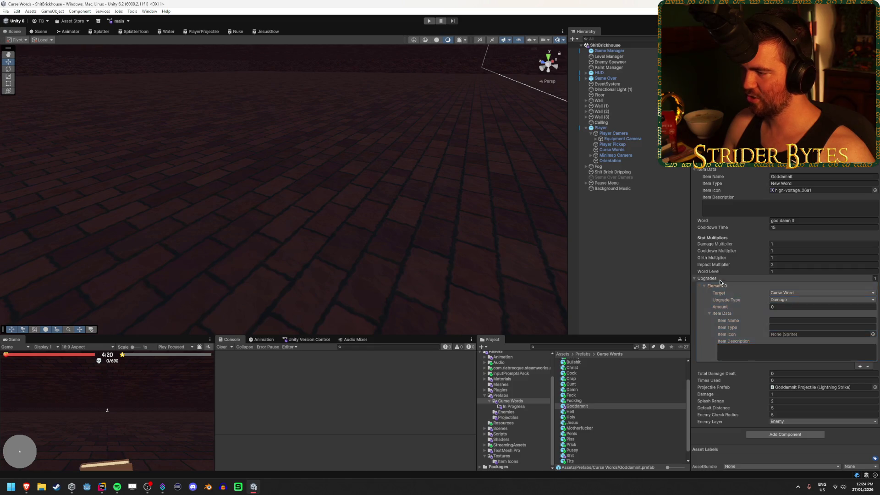
click(747, 278)
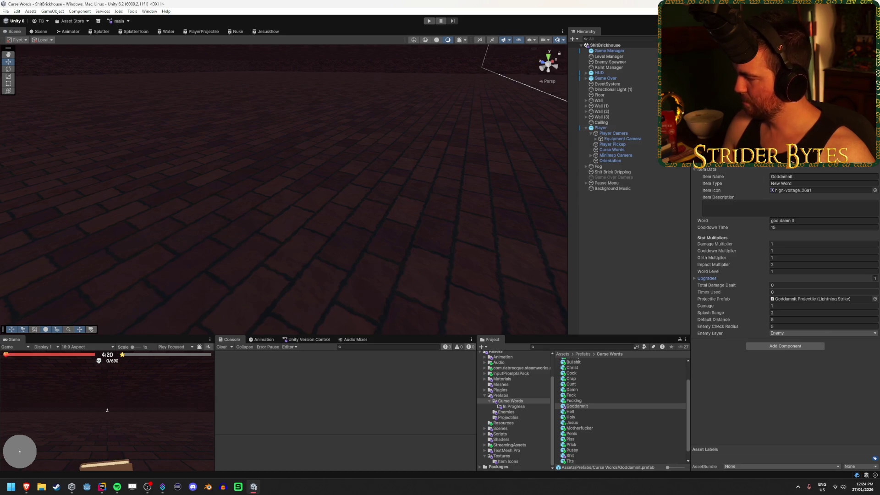
click(614, 127)
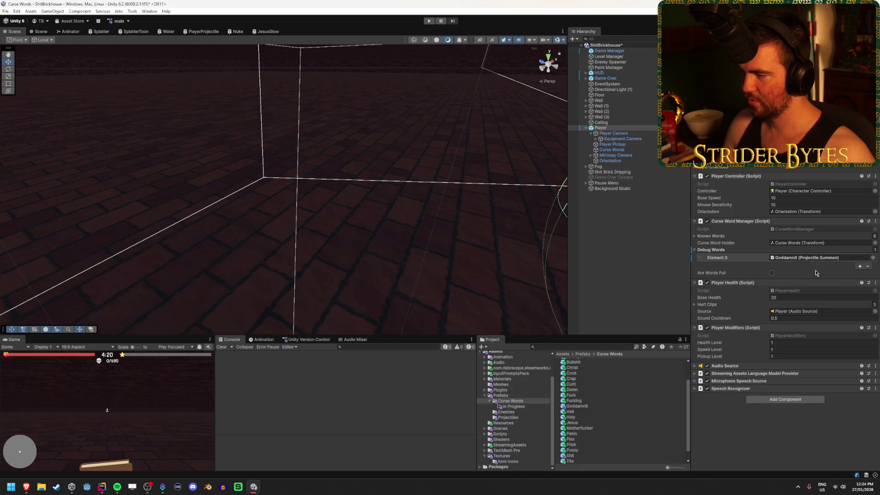
Check the Game Manager and Player components, then run a maximized playtest and pause
click(610, 50)
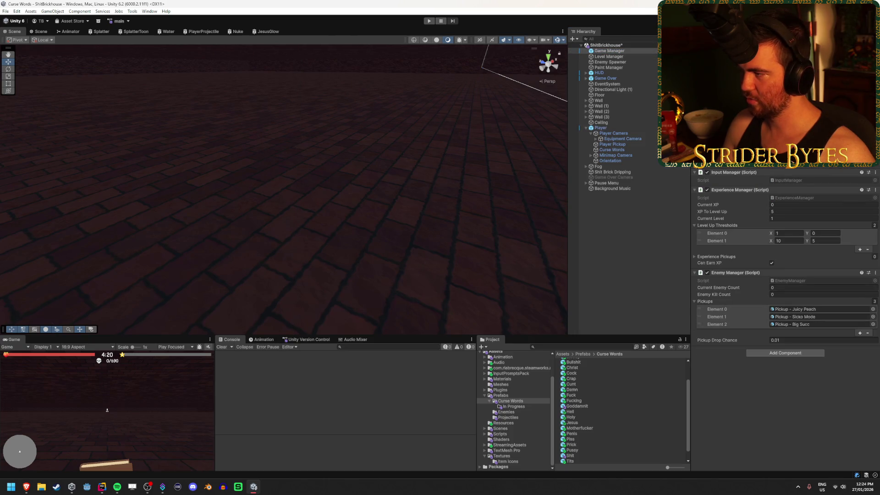
click(610, 128)
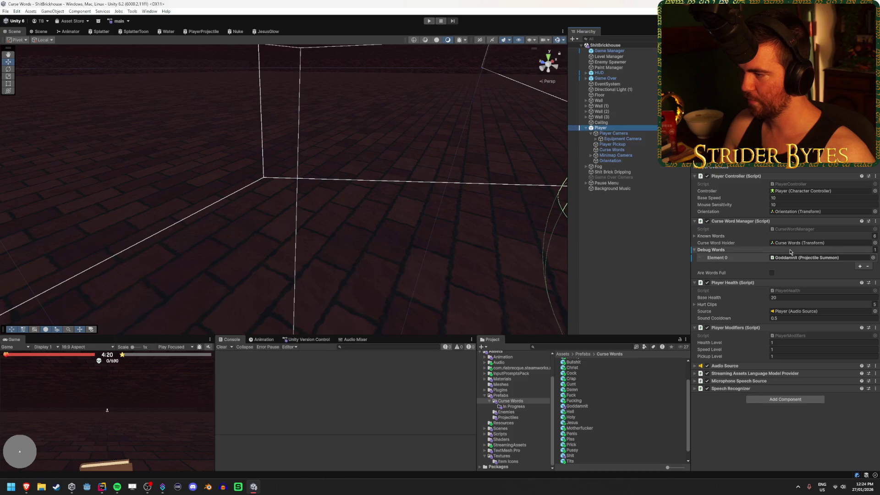
key(shift+space)
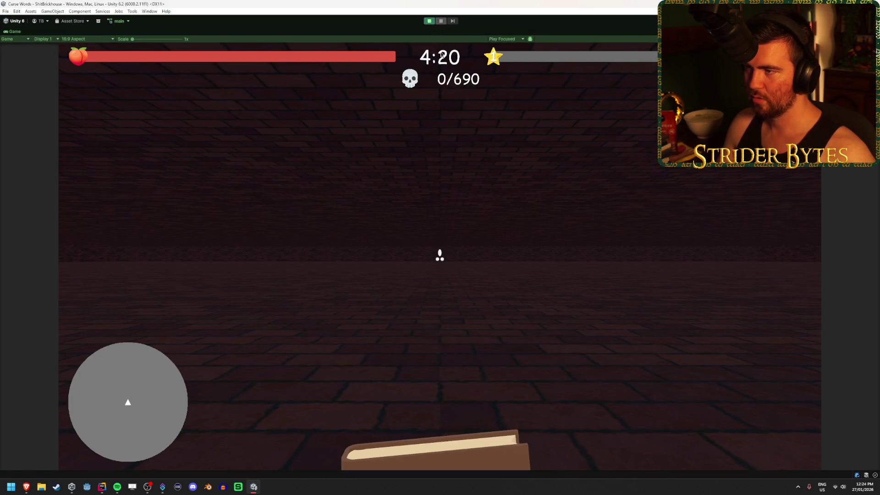
click(441, 54)
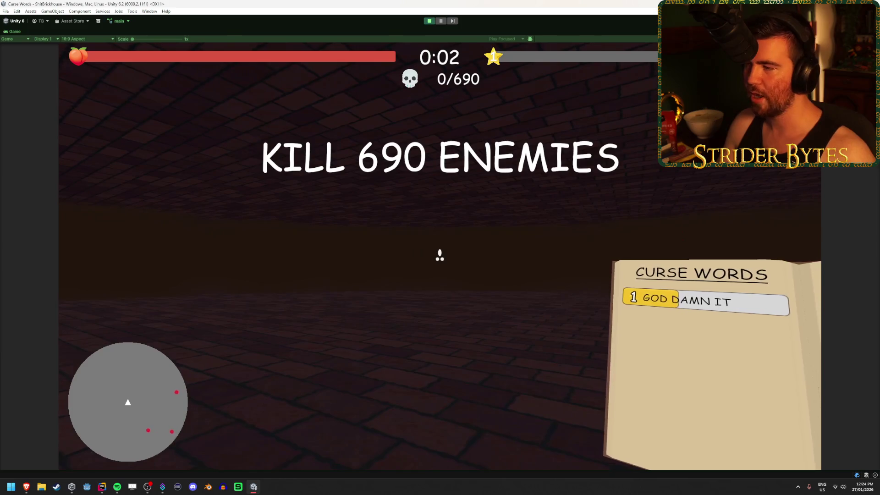
text(GOD DAMN I)
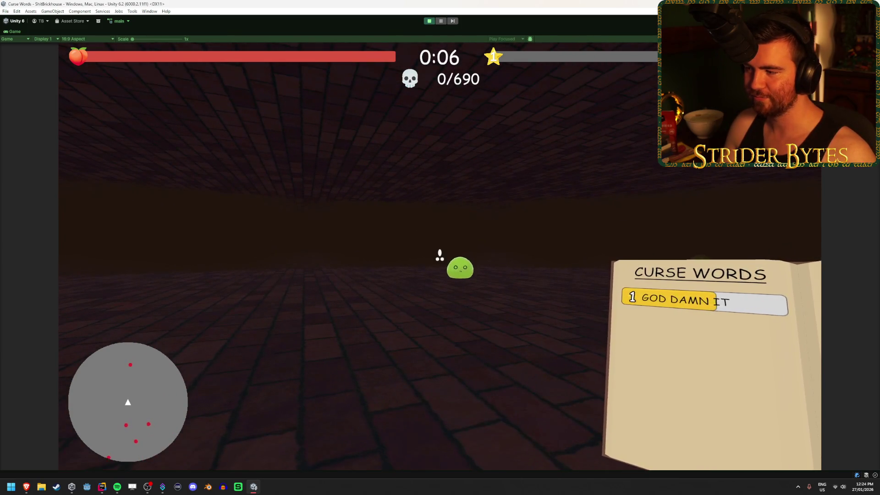
key(Escape)
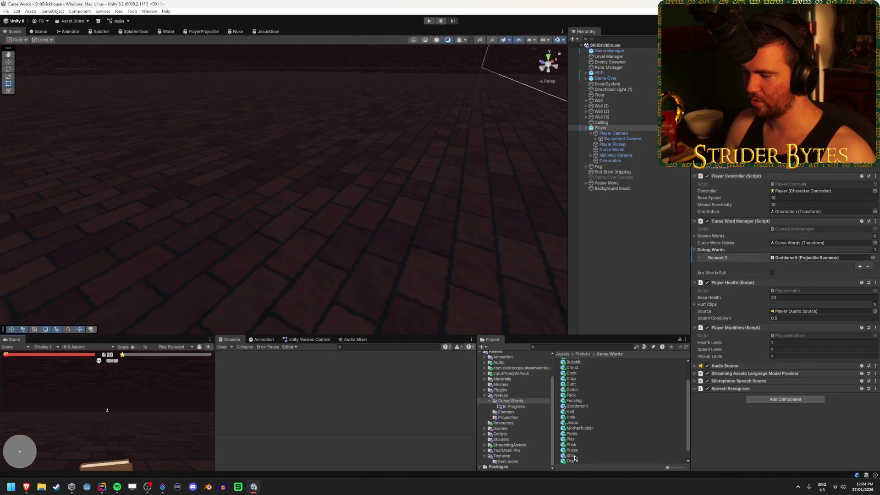
Add the Shit prefab to the Player's Debug Words, retest maximized, then stop play mode
mouse_move(575, 457)
mouse_down()
mouse_move(761, 252)
mouse_move(774, 254)
mouse_up()
key(shift+space)
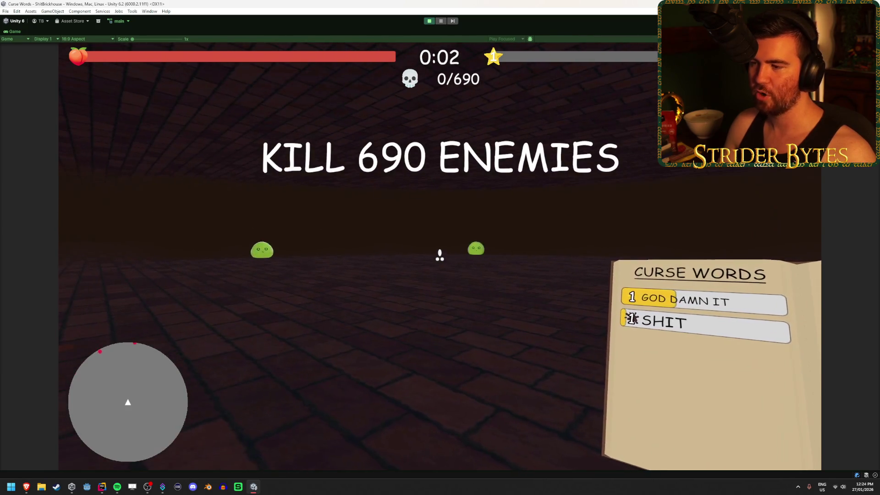
key(Escape)
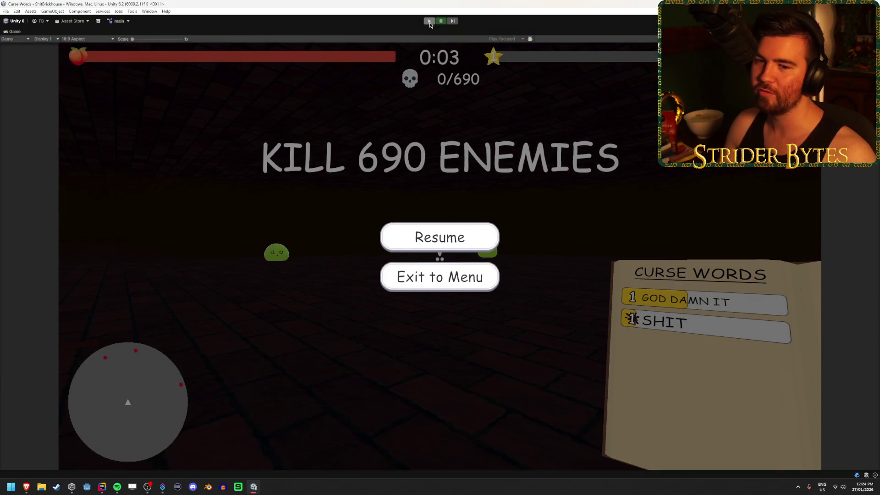
click(429, 22)
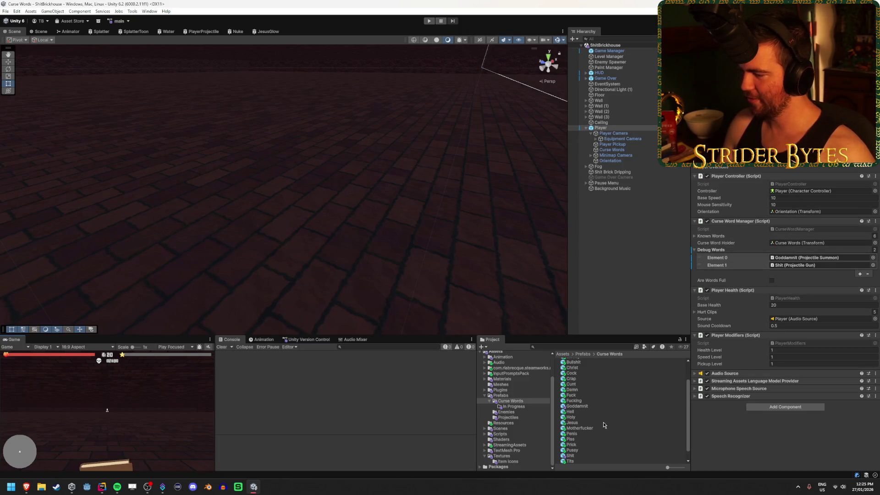
Remove the space from the Goddamnit prefab's Word, then playtest and stop
click(578, 407)
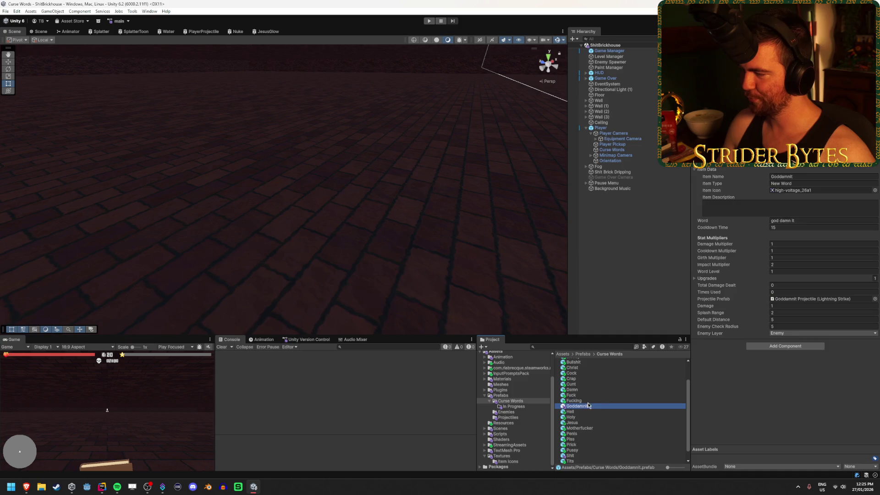
click(805, 222)
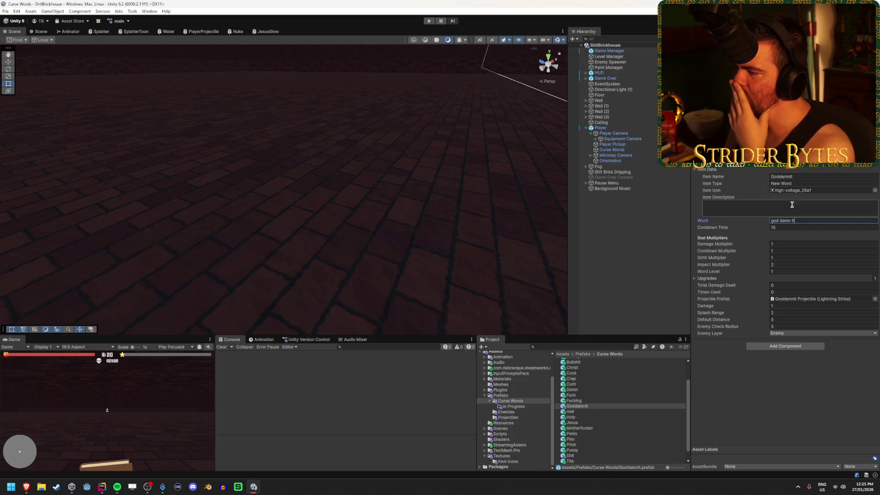
key(BackSpace)
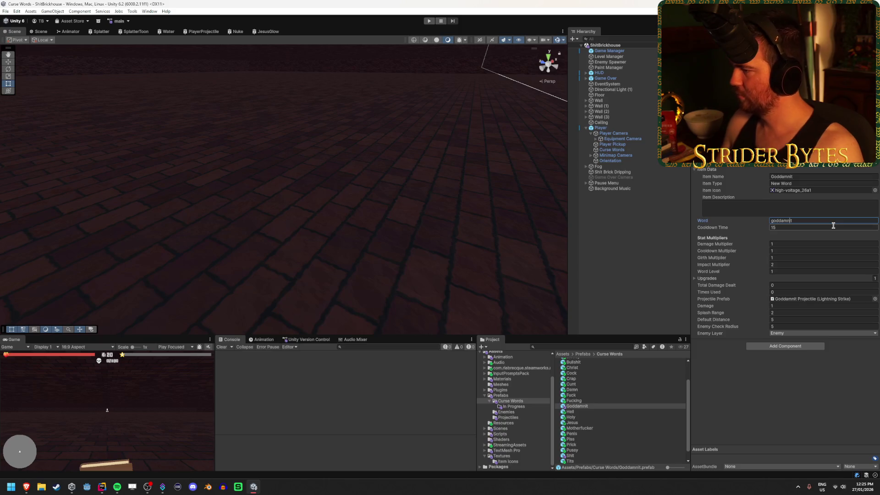
text(god)
key(Return)
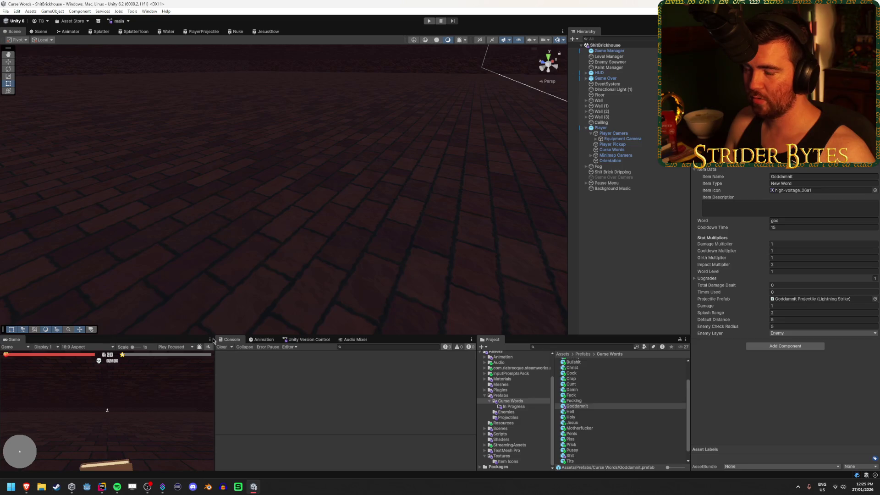
key(ctrl+p)
click(418, 122)
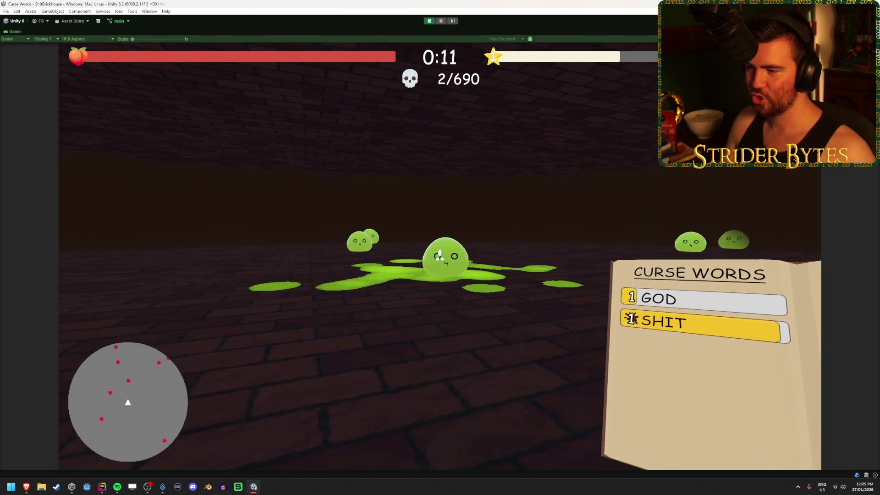
key(Escape)
click(427, 20)
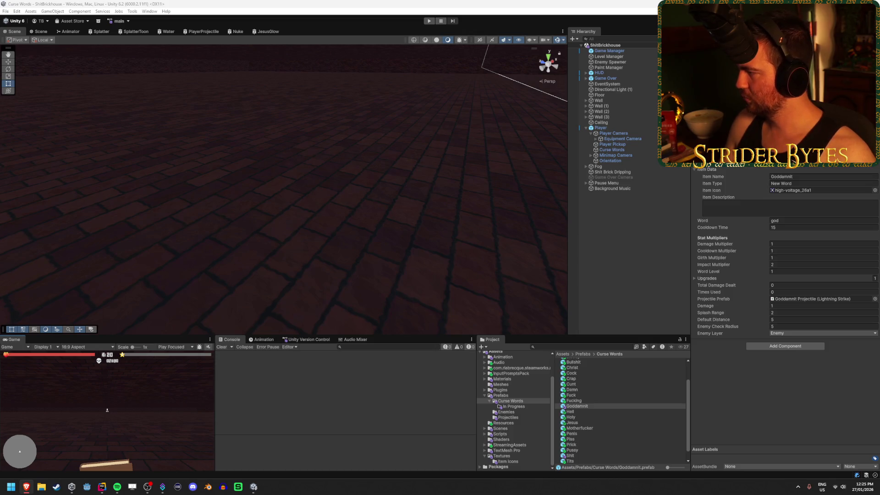
Commit the Word as goddamnit and start a fresh playtest
click(785, 220)
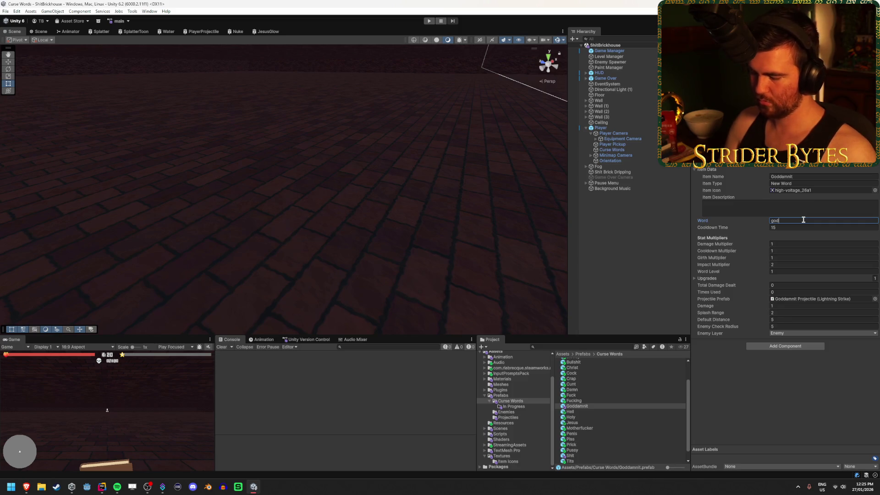
key(Return)
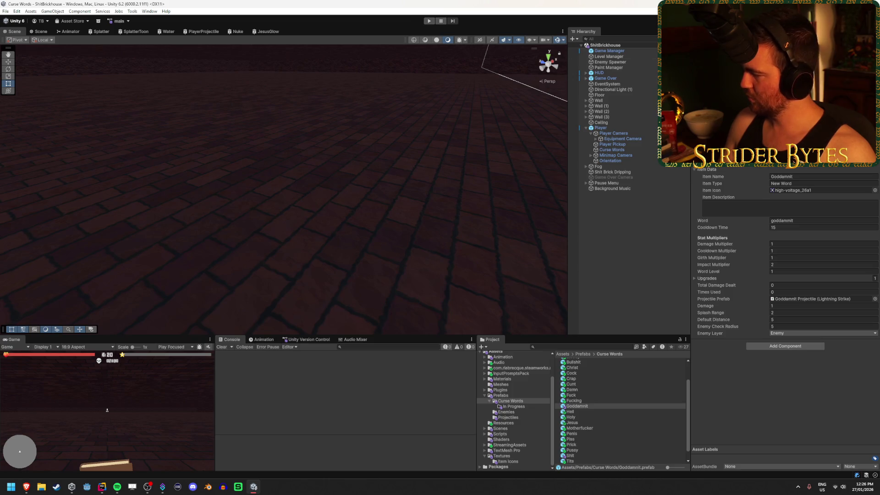
click(429, 21)
click(115, 414)
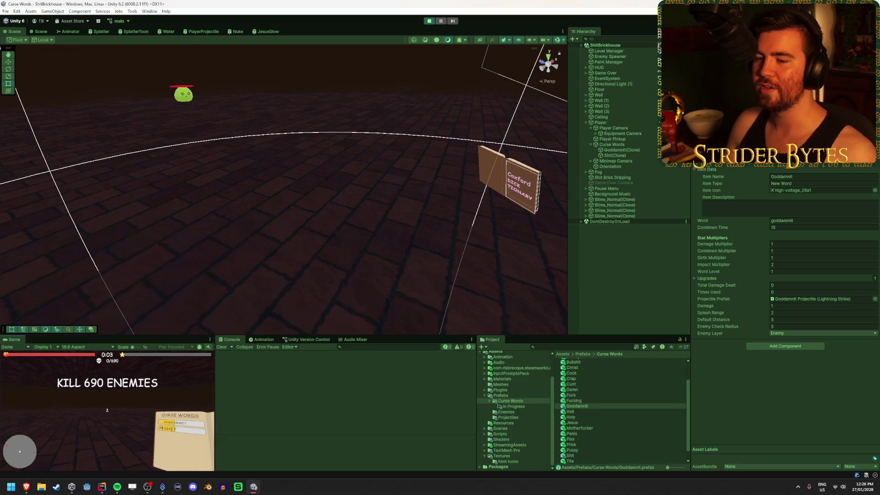
Stop the playtest, re-edit the Goddamnit Word field, and stop the next run
key(Escape)
click(429, 21)
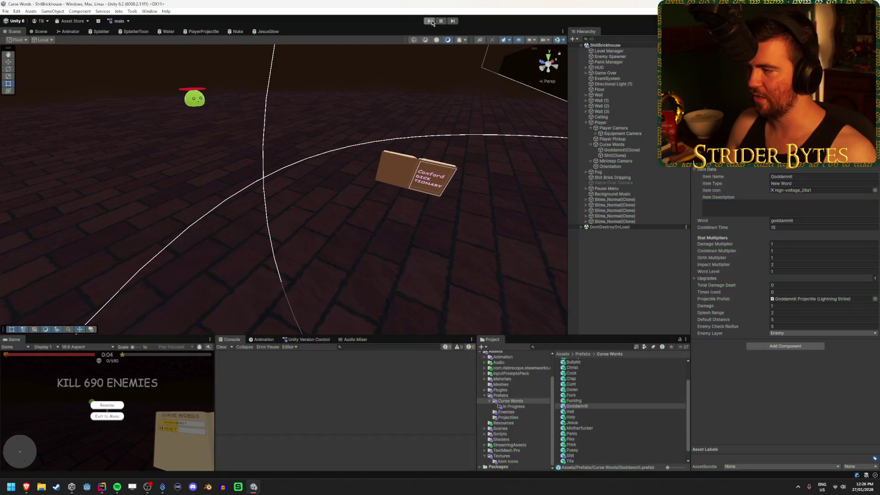
click(806, 221)
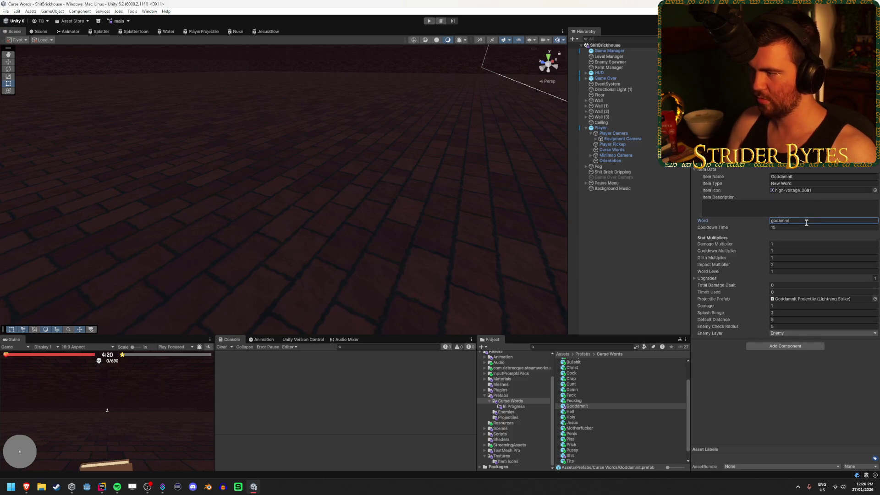
key(Return)
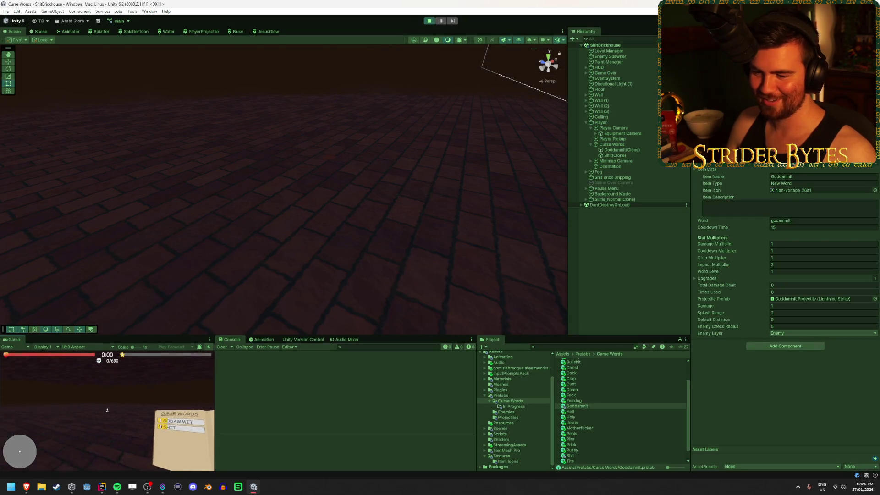
key(Escape)
click(430, 21)
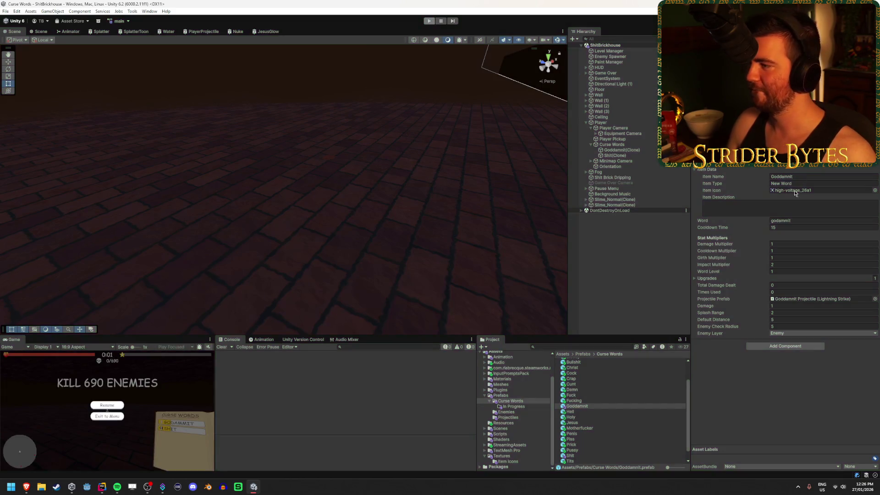
Playtest the edited word, firing its lightning strike with W, then stop
click(798, 219)
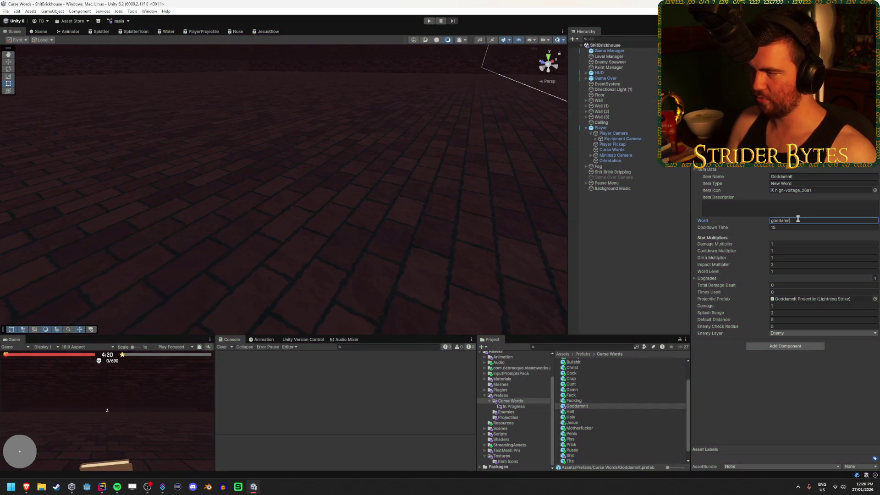
click(429, 22)
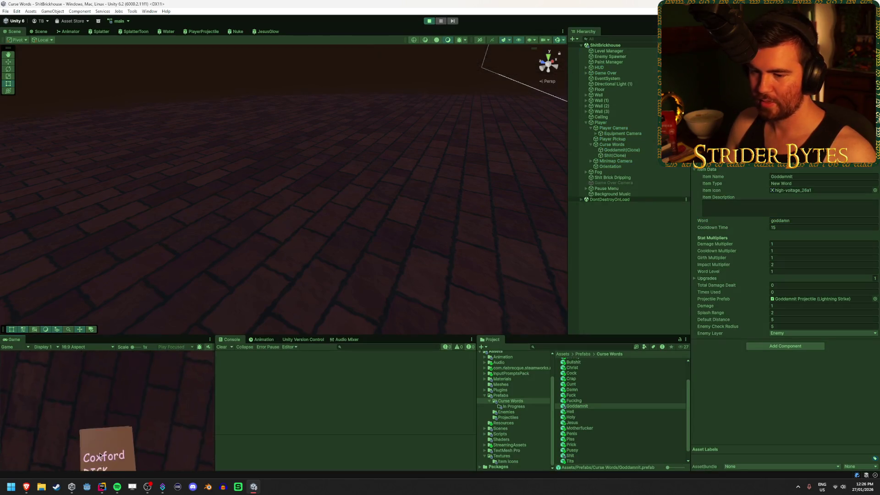
click(100, 456)
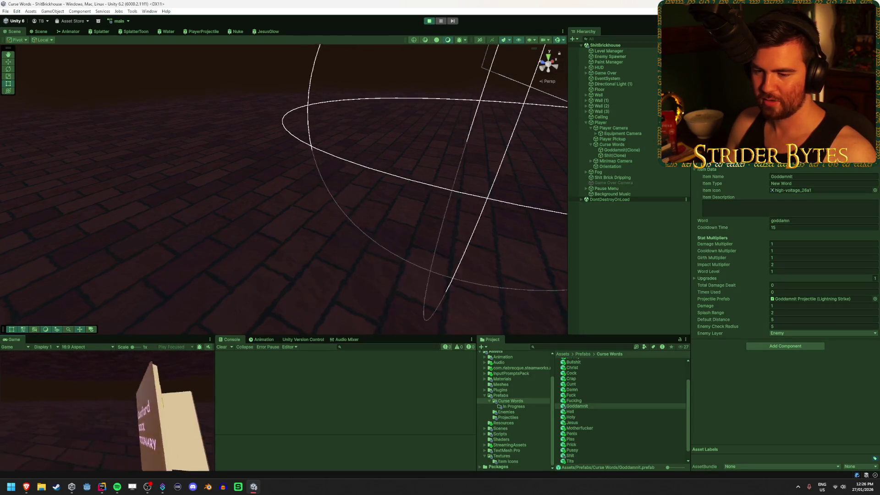
key(w)
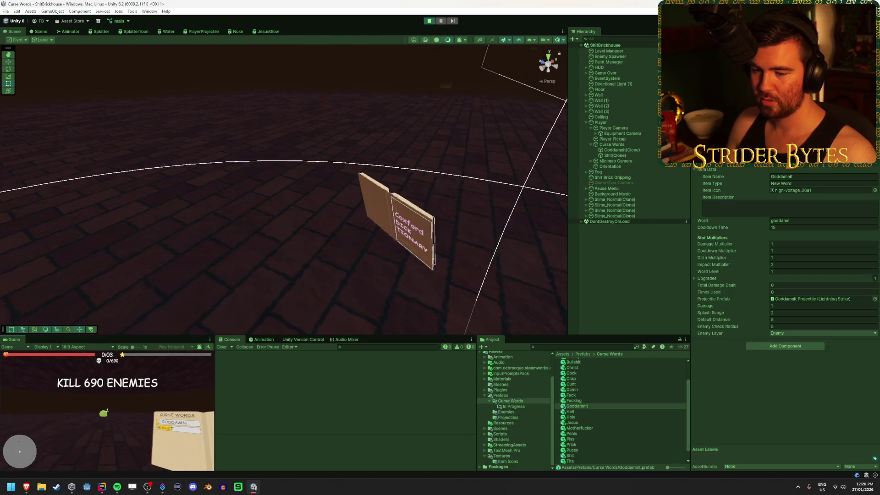
key(Escape)
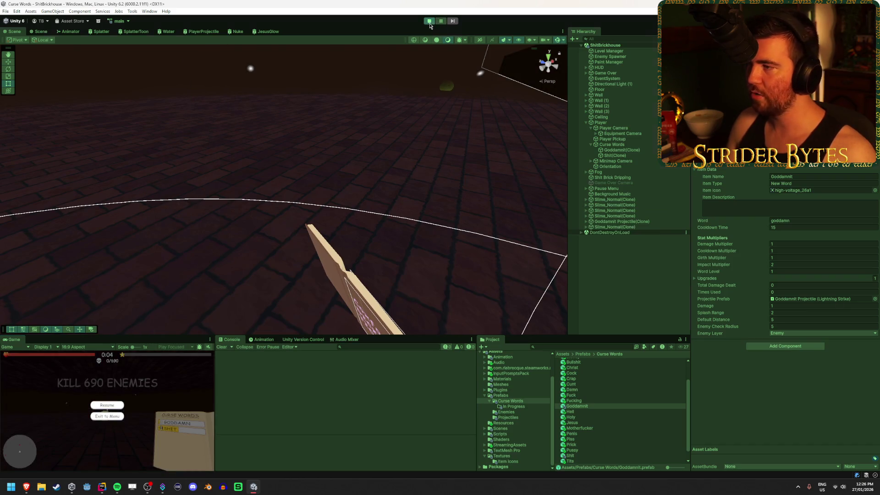
click(430, 21)
Set the Word to 'goddamn it', playtest it, deselect the prefab, and switch to the browser
click(826, 220)
text(it)
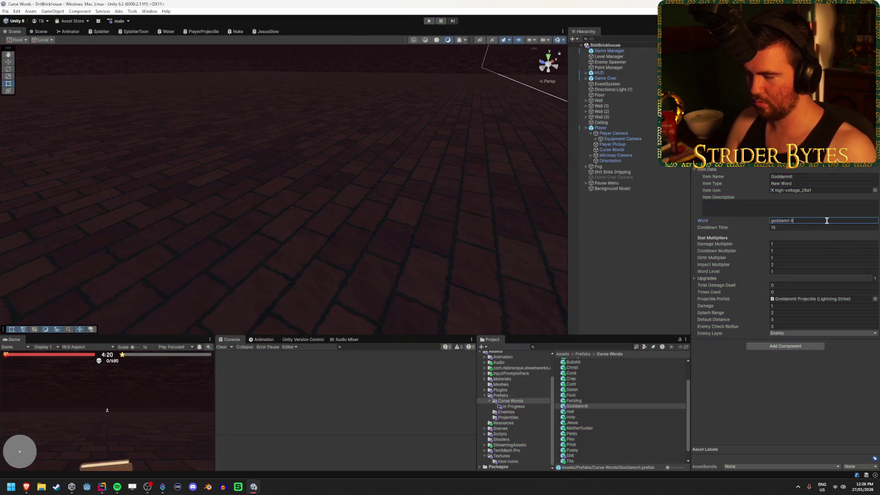
click(429, 20)
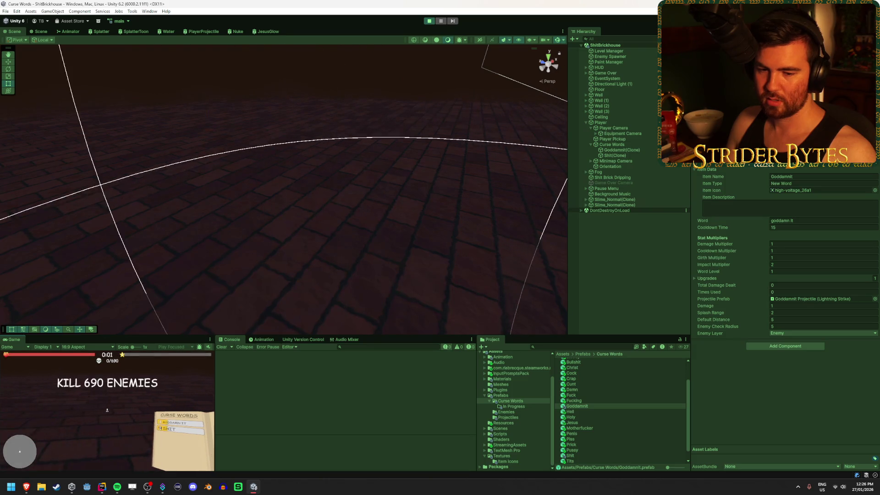
key(Escape)
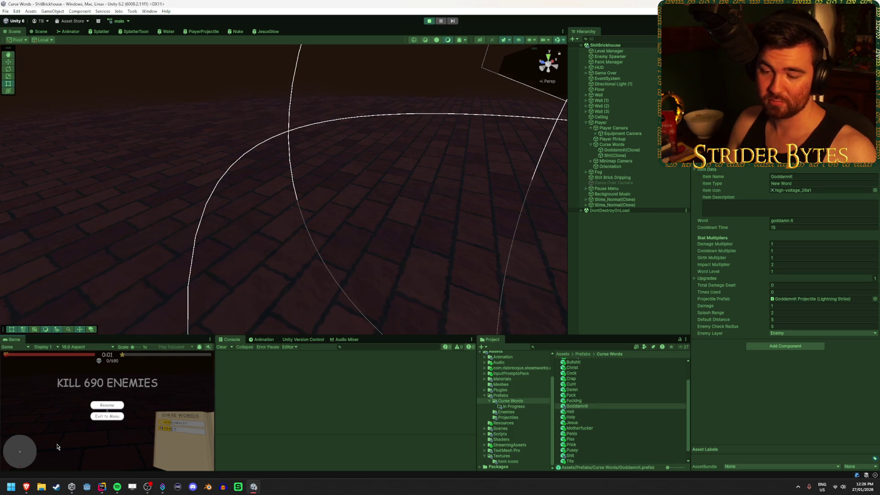
key(Escape)
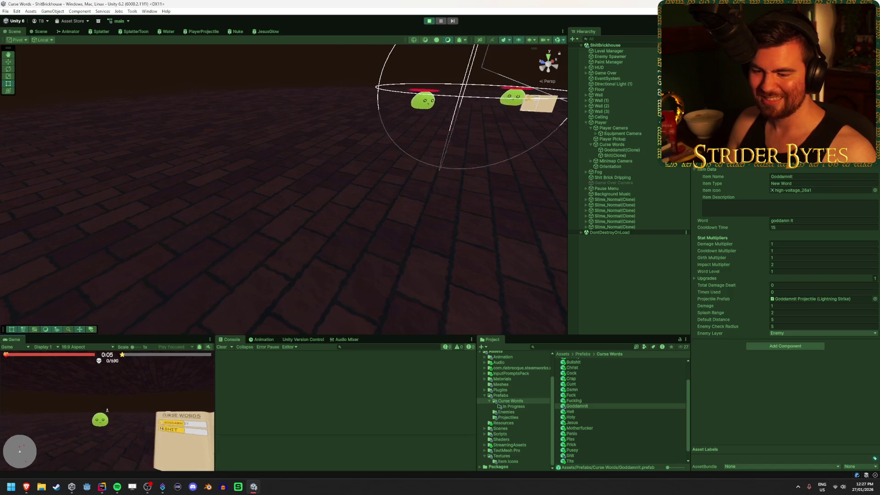
key(ctrl+p)
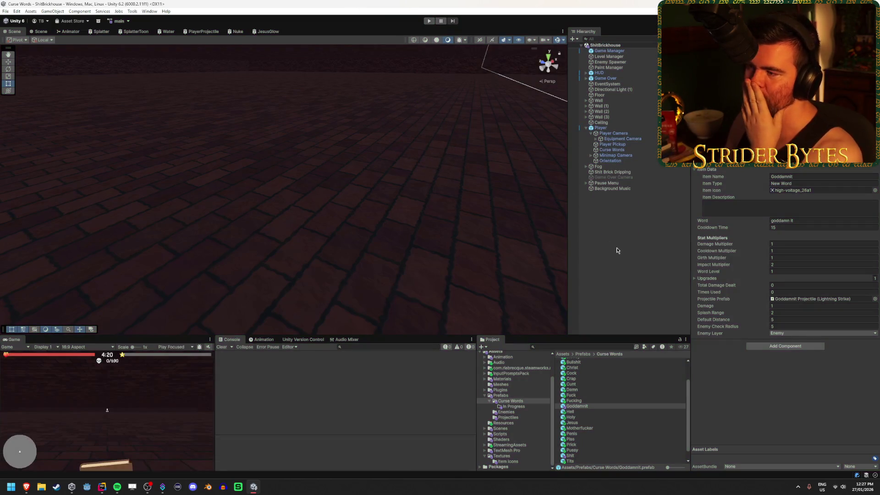
click(617, 251)
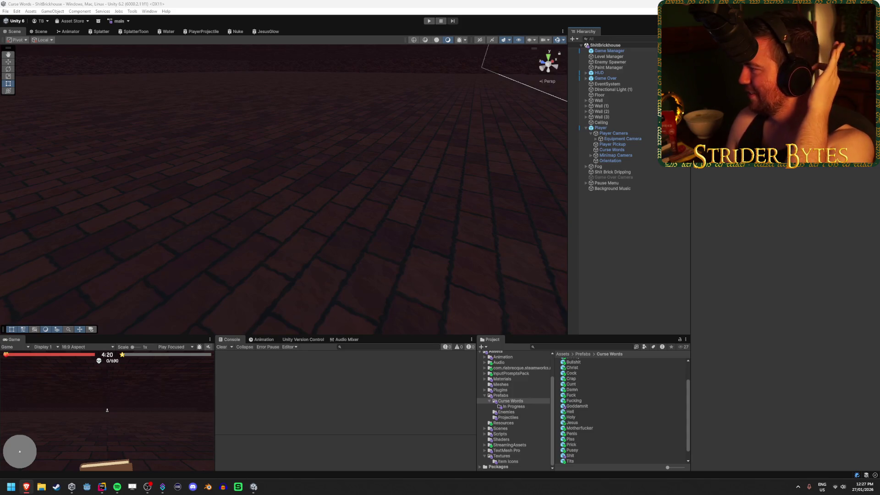
key(alt+Tab)
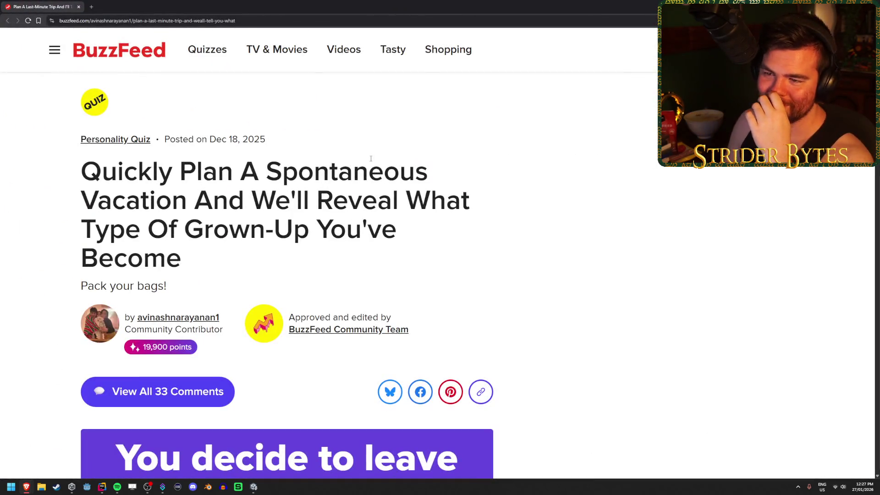
scroll(371, 158, down, 2)
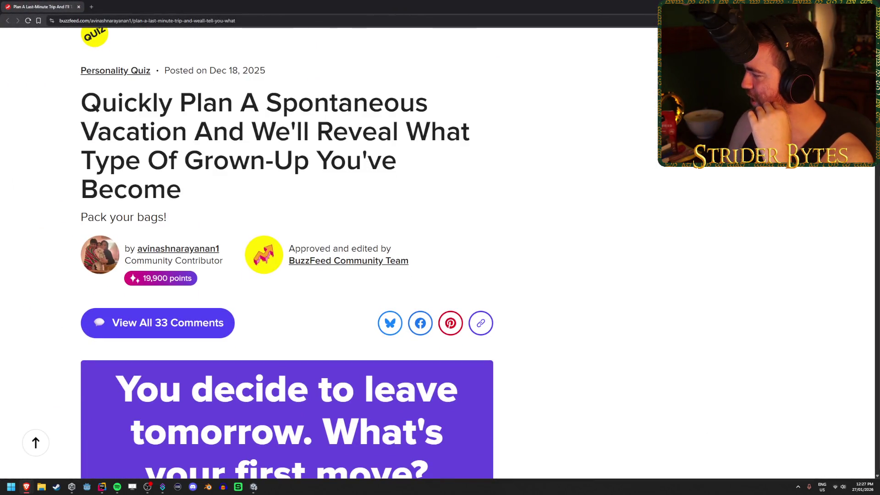
key(alt+Tab)
drag(171, 133, 318, 133)
click(347, 137)
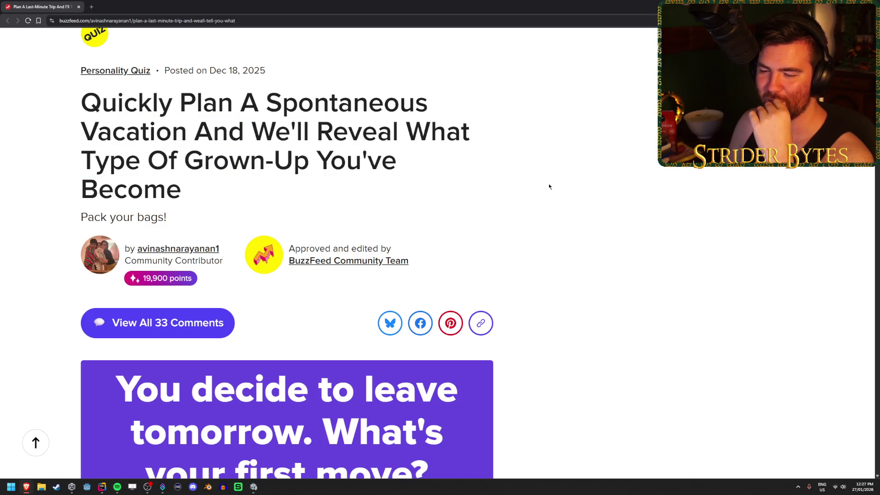
scroll(553, 185, down, 1)
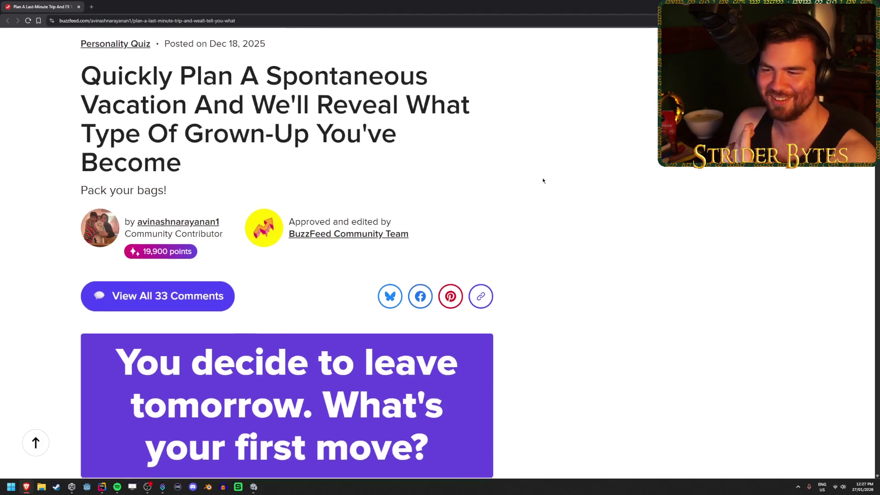
scroll(543, 180, down, 3)
scroll(207, 393, down, 3)
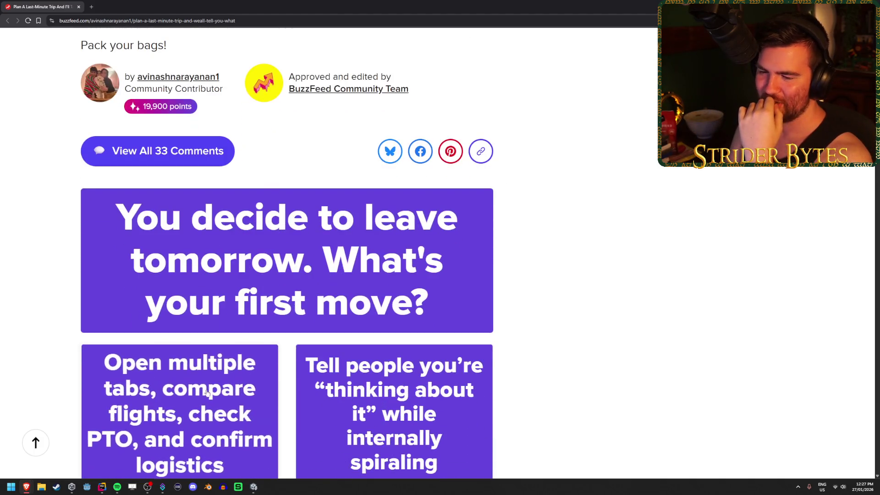
scroll(208, 393, down, 3)
scroll(611, 273, down, 3)
scroll(240, 323, down, 4)
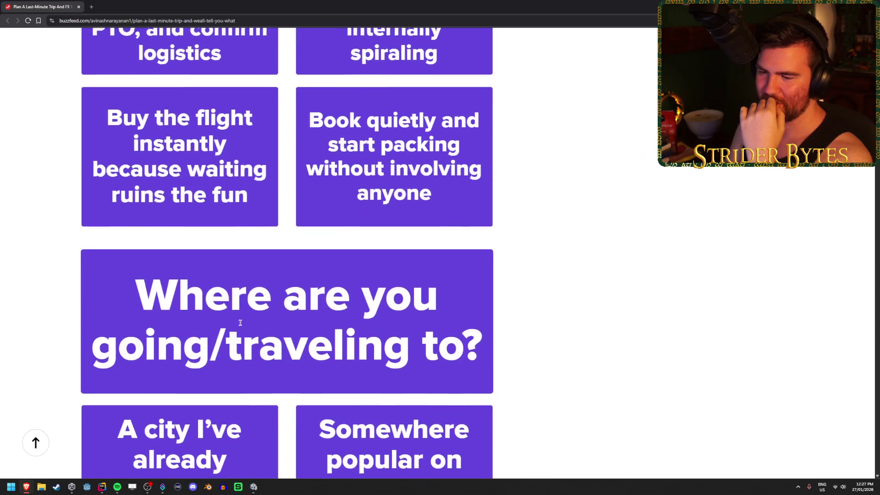
scroll(576, 261, up, 7)
scroll(556, 180, down, 2)
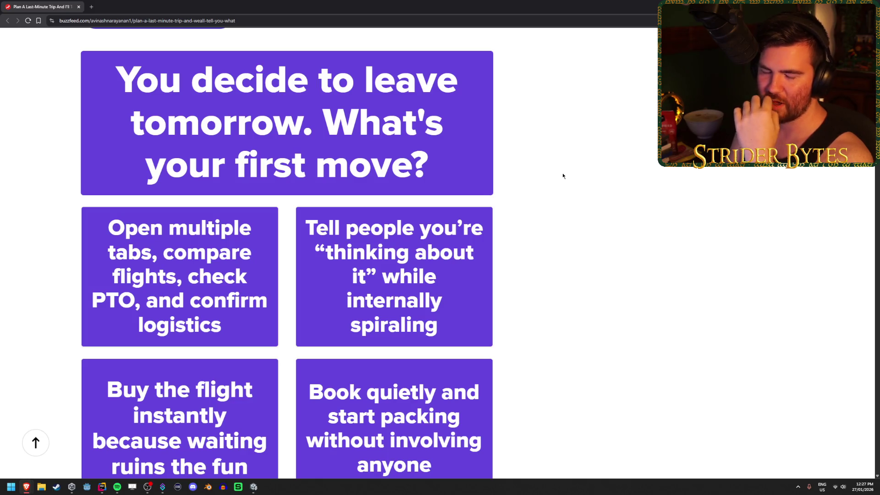
middle_click(555, 185)
scroll(555, 185, down, 1)
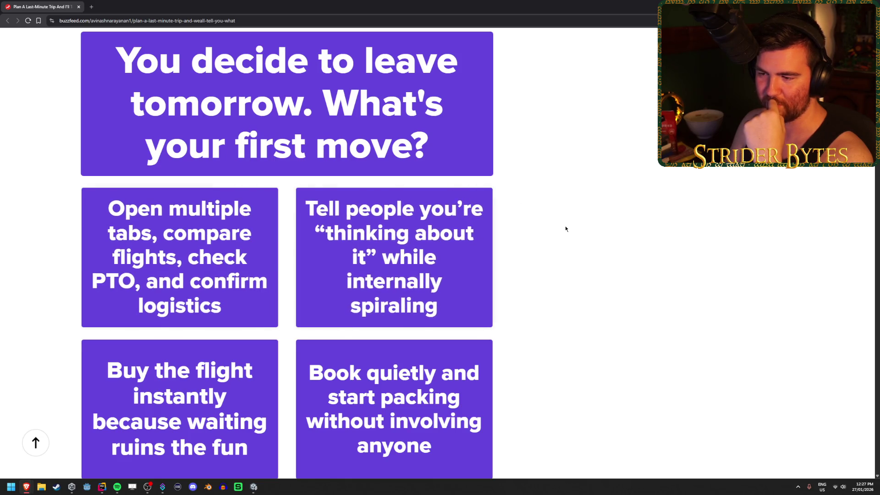
scroll(565, 229, down, 1)
scroll(564, 216, up, 1)
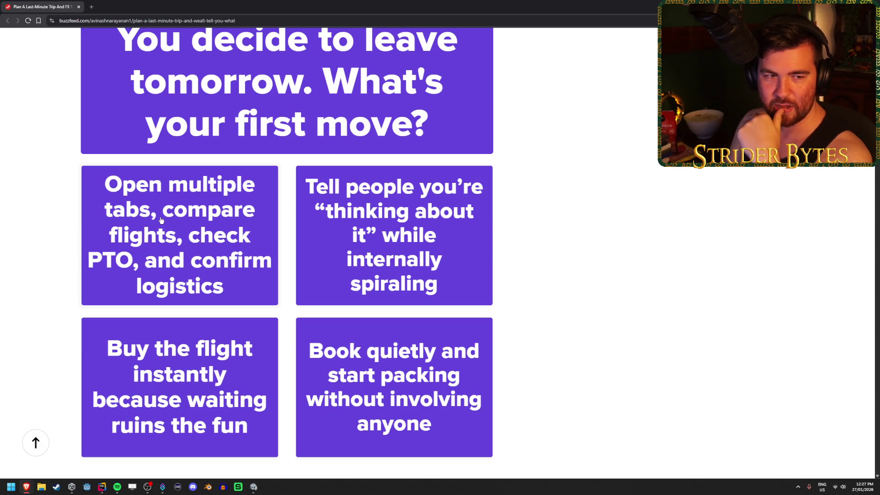
Answer the first quiz question with 'Open multiple tabs'
click(161, 220)
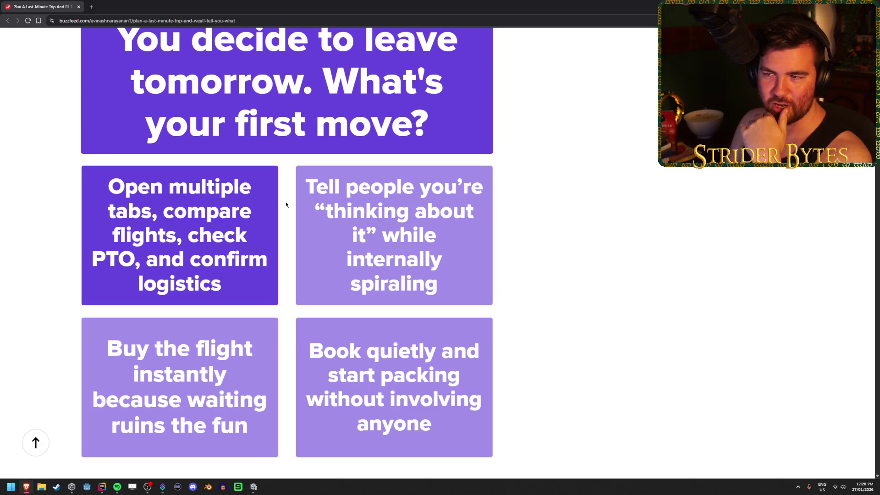
scroll(285, 202, down, 4)
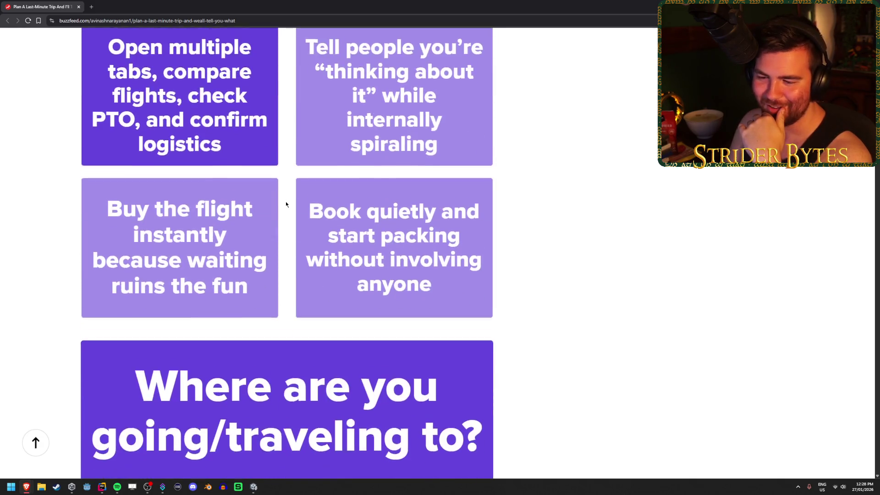
scroll(285, 230, up, 3)
scroll(285, 234, up, 1)
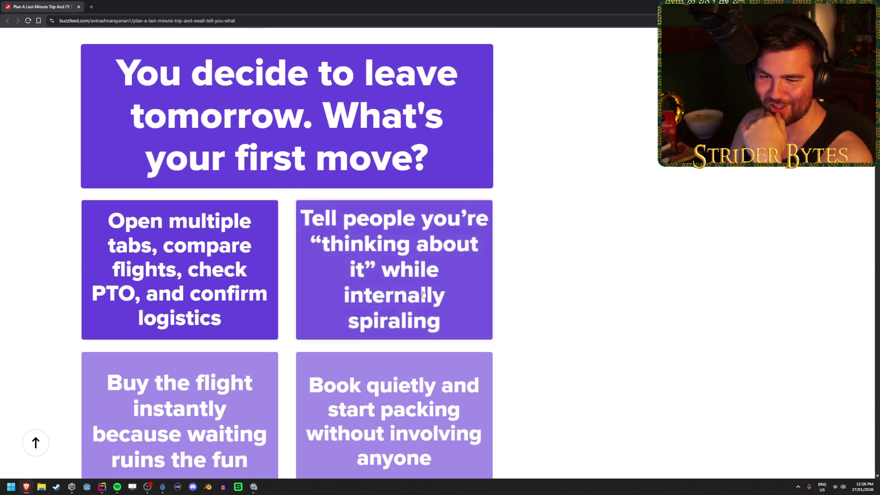
scroll(498, 288, down, 5)
scroll(499, 289, down, 1)
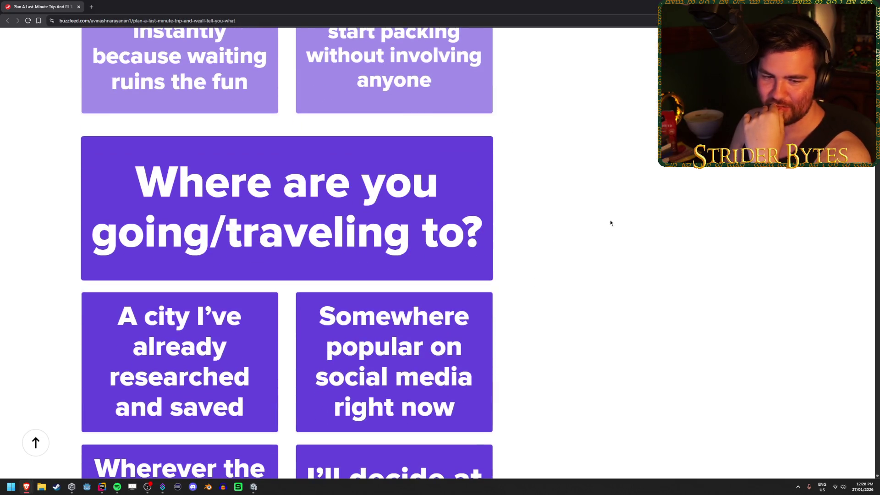
scroll(612, 219, down, 2)
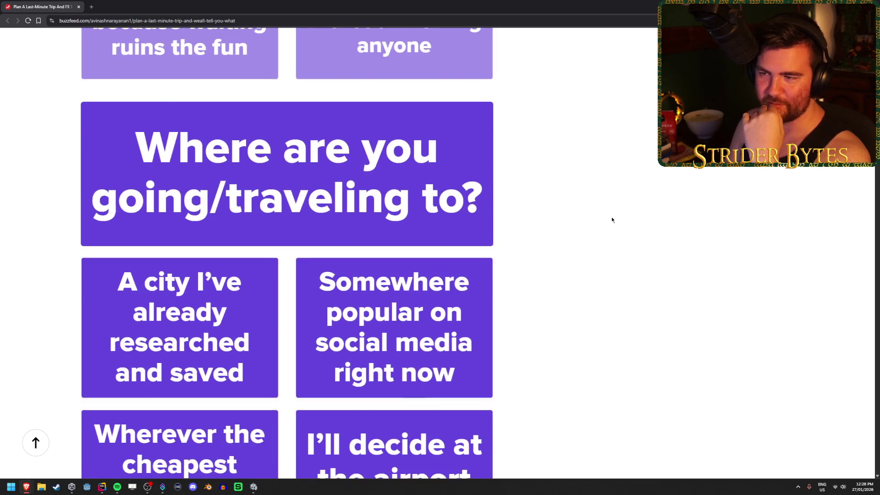
scroll(552, 238, down, 10)
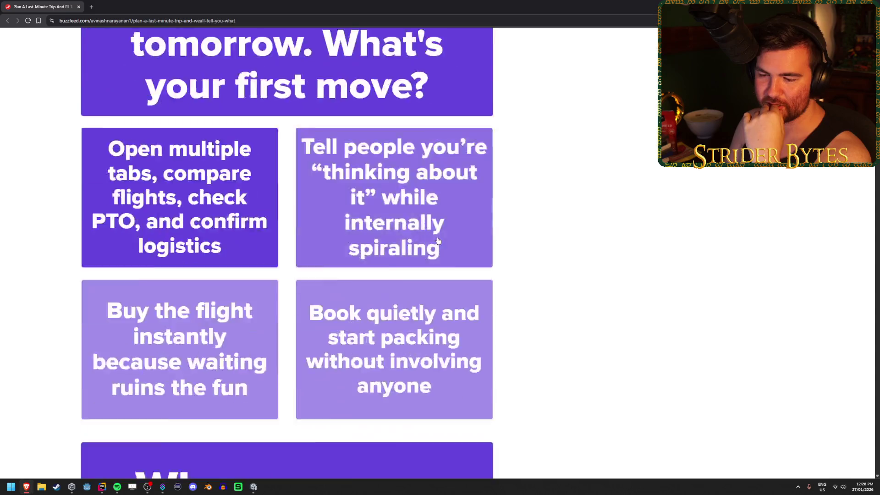
scroll(596, 218, down, 4)
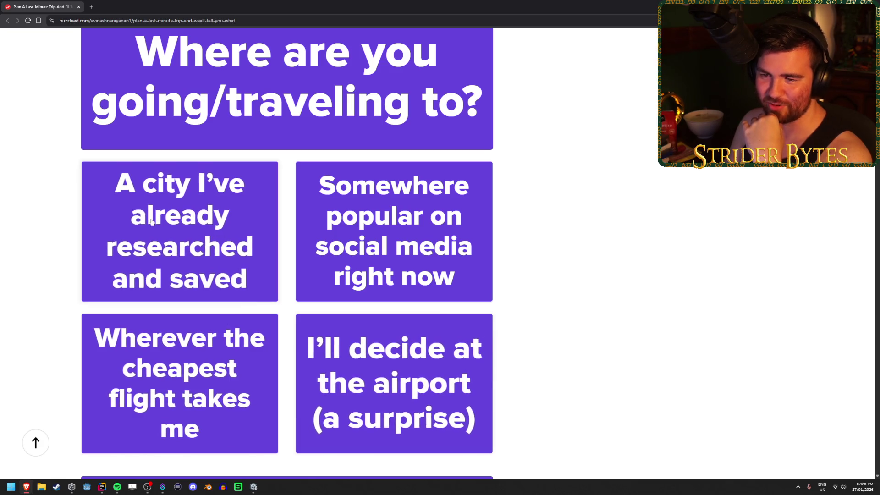
Pick an already-researched city as destination, then answer the flight-delay question
click(198, 233)
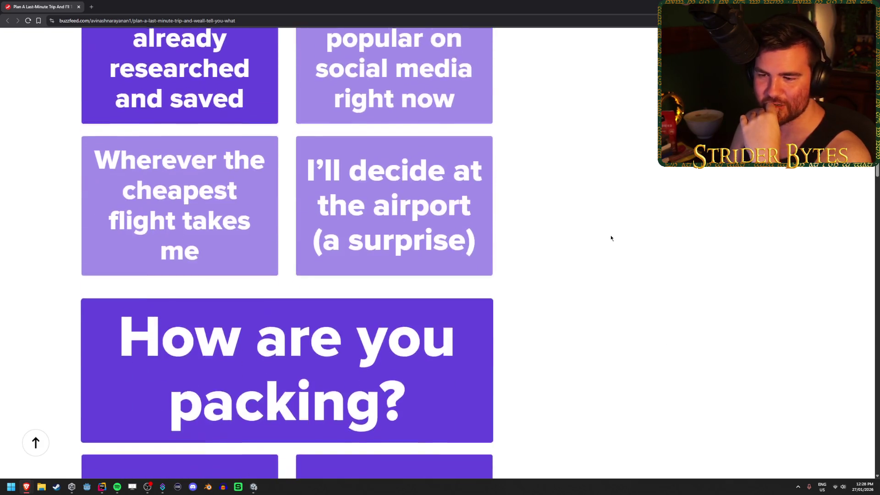
scroll(611, 235, down, 1)
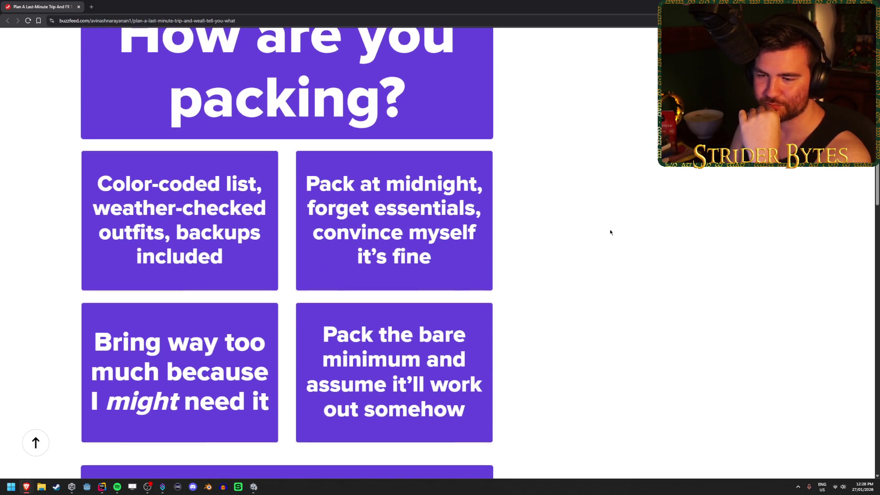
scroll(612, 176, up, 1)
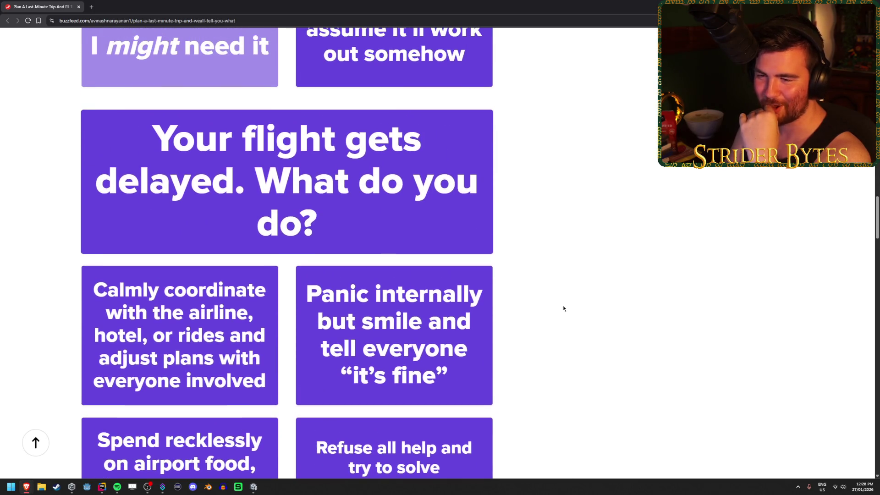
scroll(564, 309, down, 1)
scroll(563, 308, down, 1)
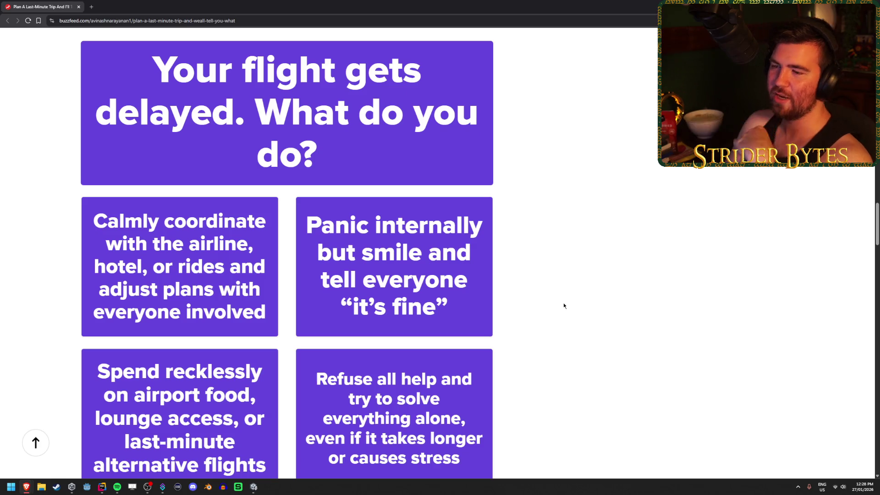
scroll(564, 307, down, 1)
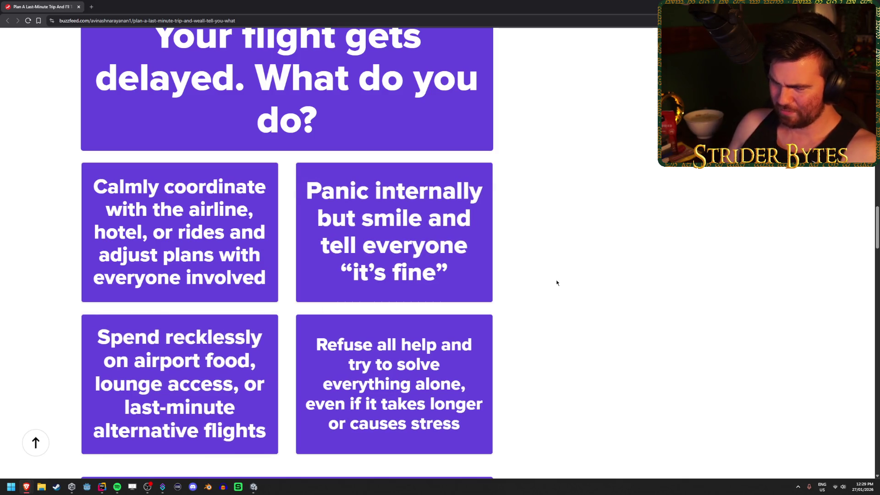
click(394, 384)
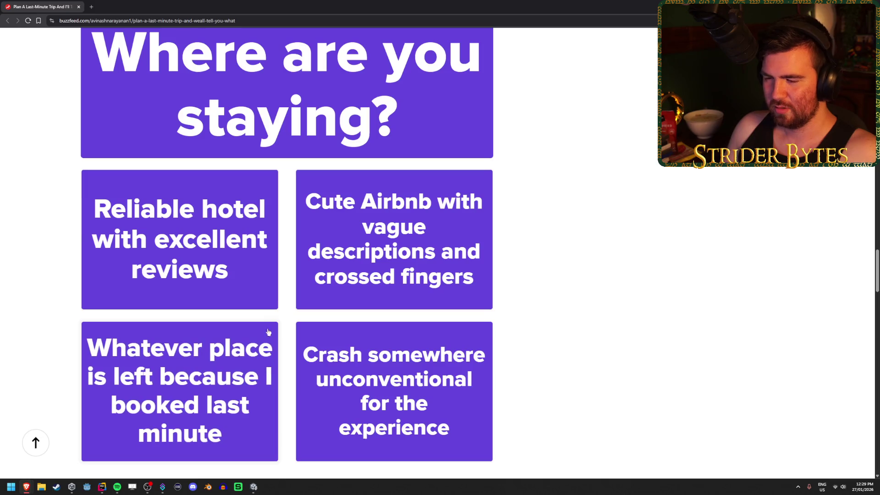
Choose the reliable hotel, no-limits spending, and balanced sightseeing-and-rest answers
click(265, 300)
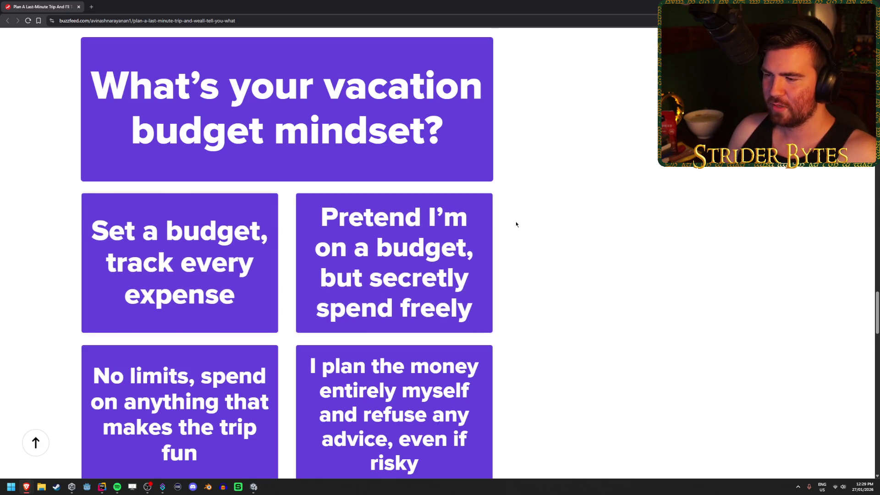
scroll(516, 224, down, 1)
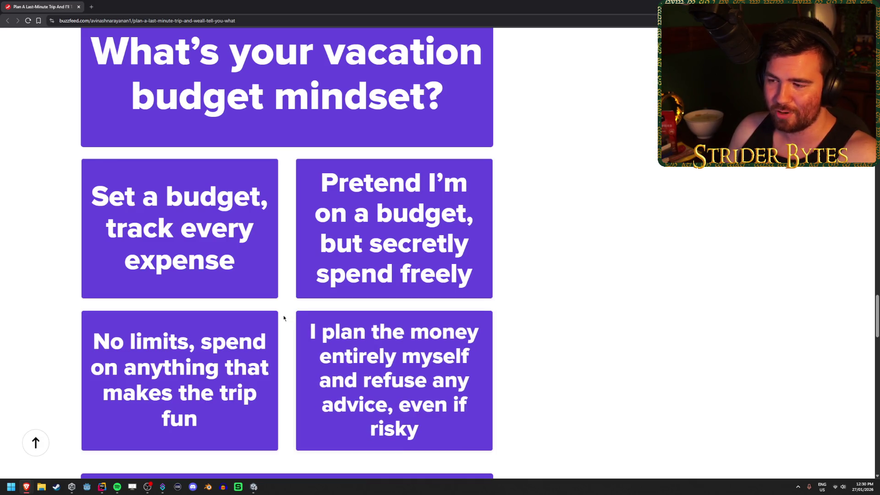
click(206, 350)
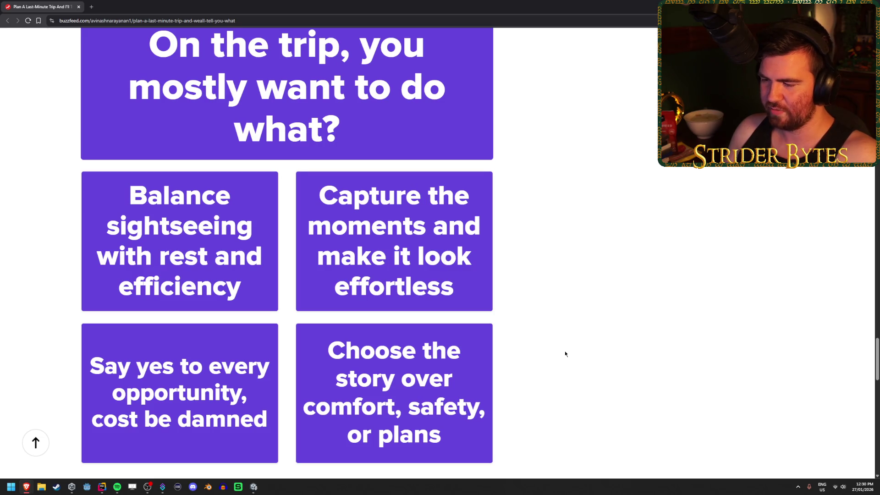
click(161, 253)
scroll(418, 243, down, 2)
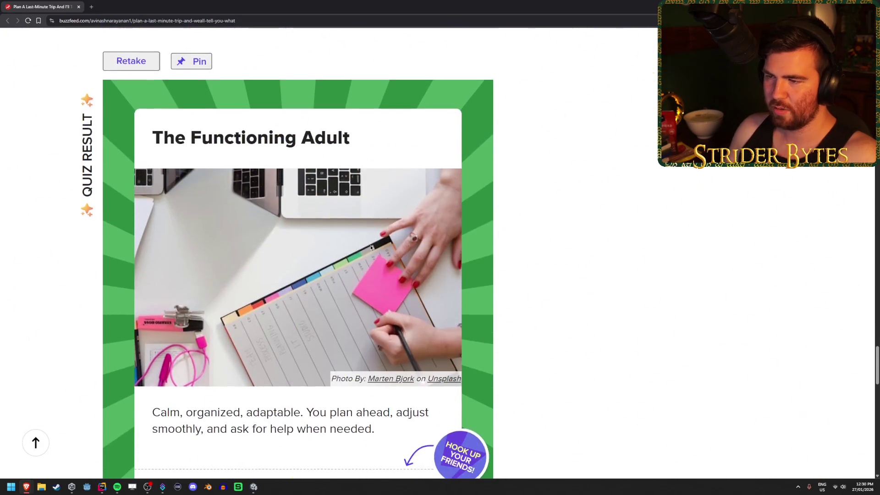
Dismiss the newsletter popup over the quiz result and switch back to Unity
scroll(439, 213, up, 1)
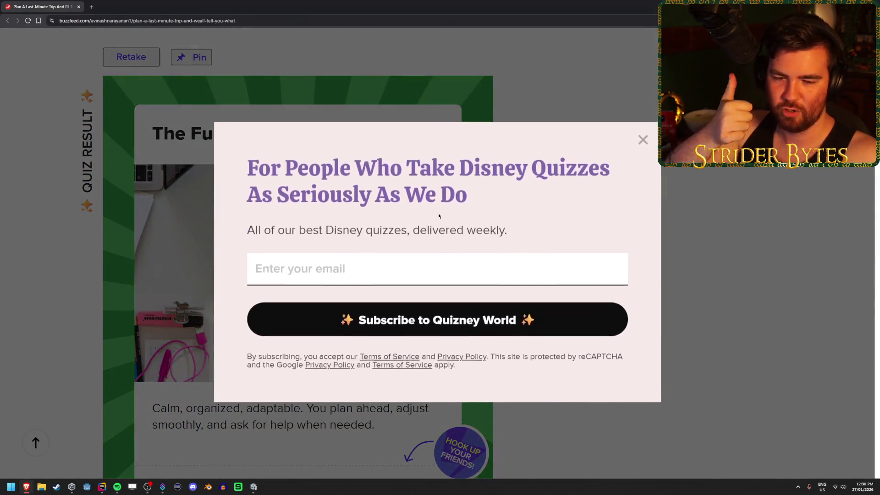
click(643, 131)
scroll(612, 207, down, 5)
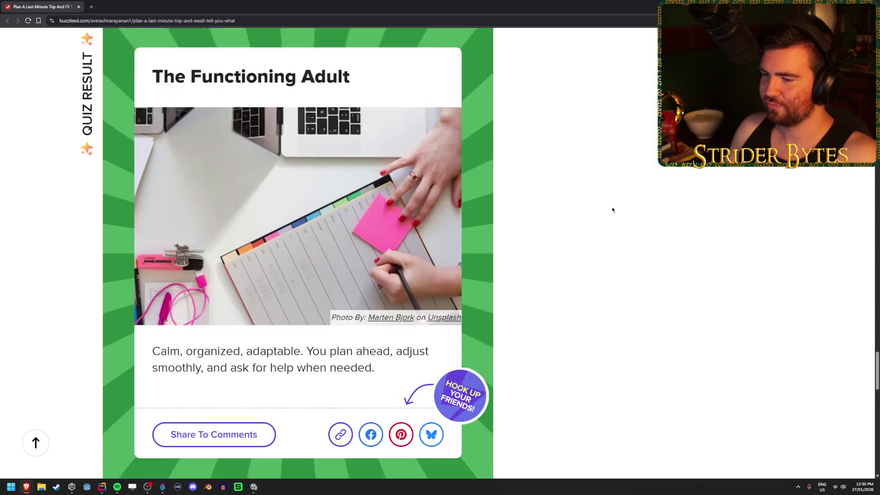
scroll(613, 196, up, 4)
scroll(613, 199, up, 1)
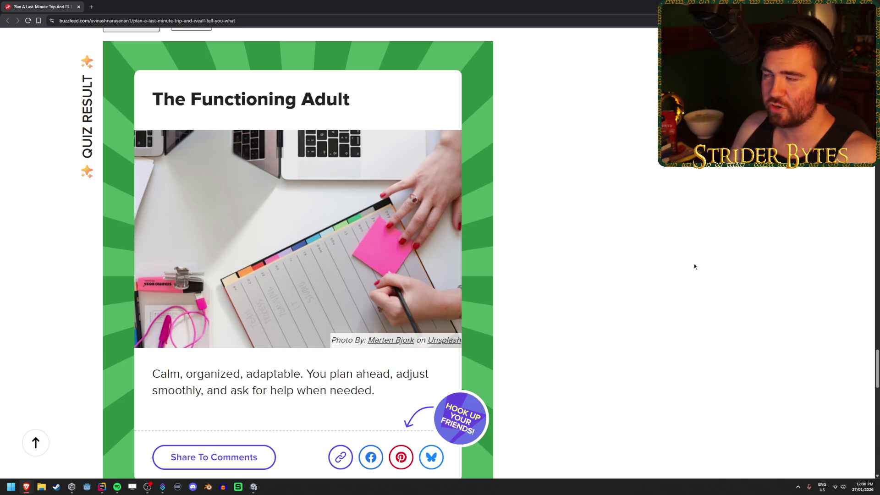
key(alt+Tab)
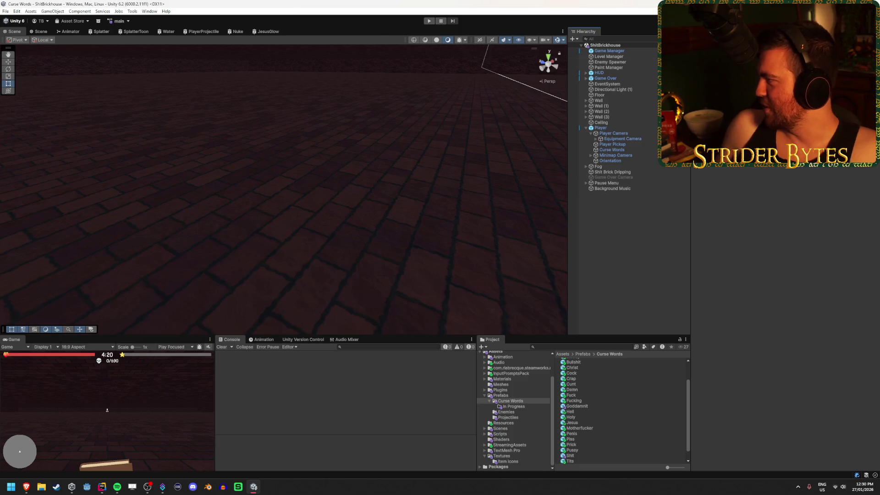
Refocus Unity and show the Goddamnit prefab's properties in the Inspector
key(alt+Tab)
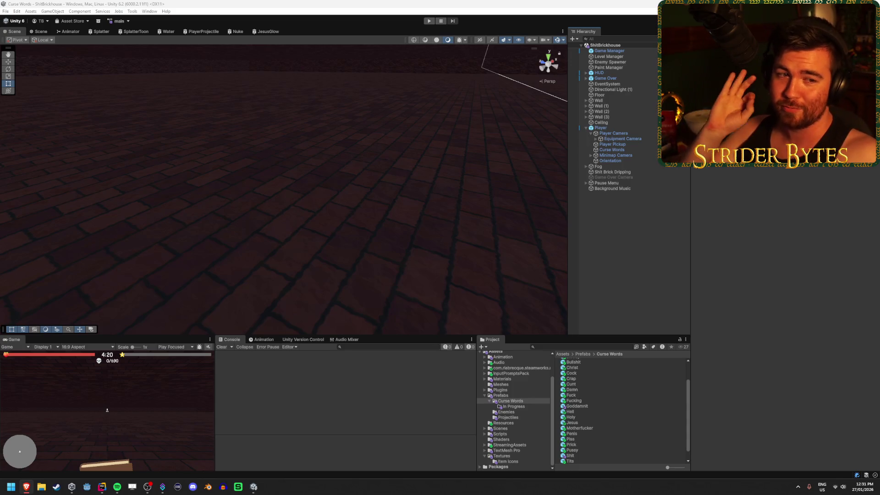
click(650, 204)
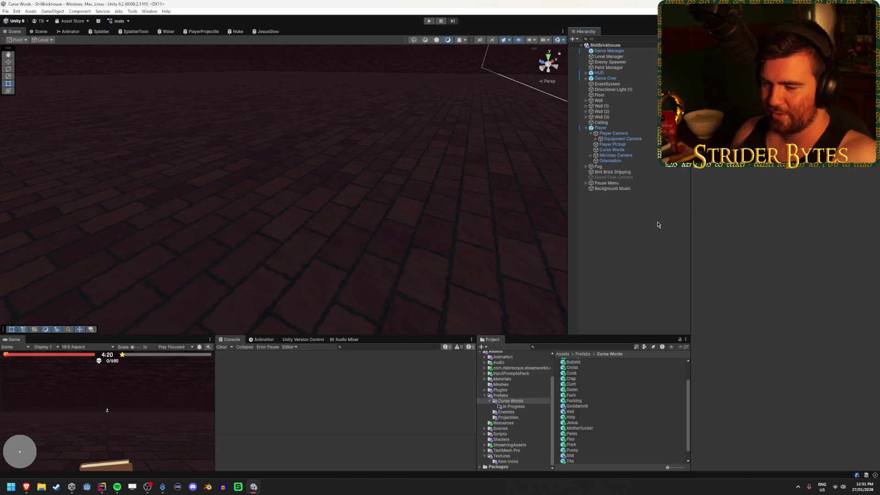
click(577, 406)
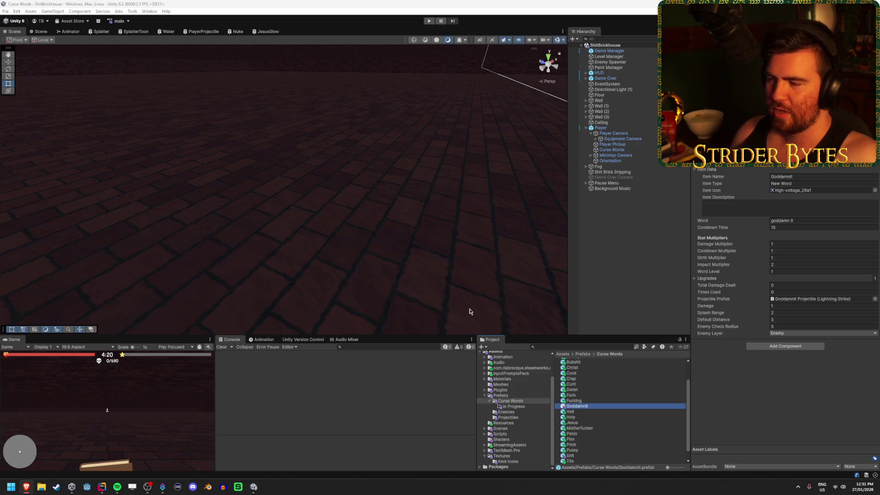
click(733, 397)
Replace the Goddamnit Word 'goddamn it' with 'hello there' and launch a playtest
click(802, 220)
click(802, 219)
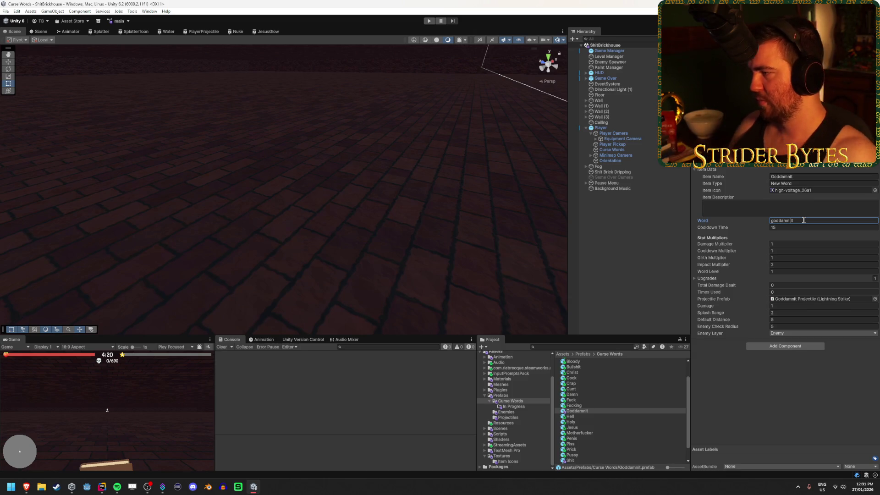
key(ctrl+a)
text(h)
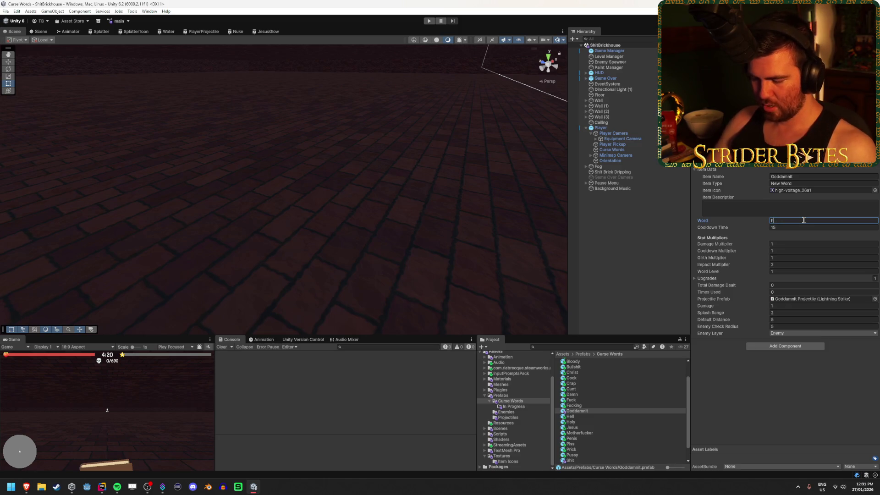
text(ello there)
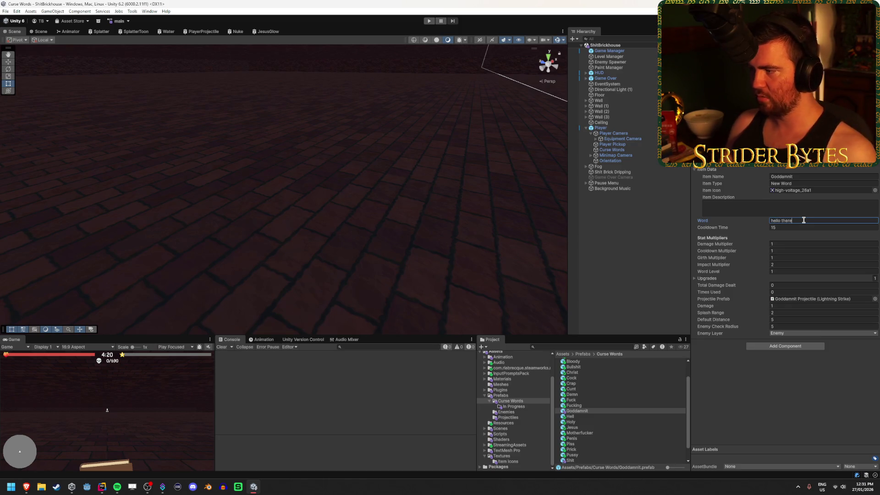
click(161, 406)
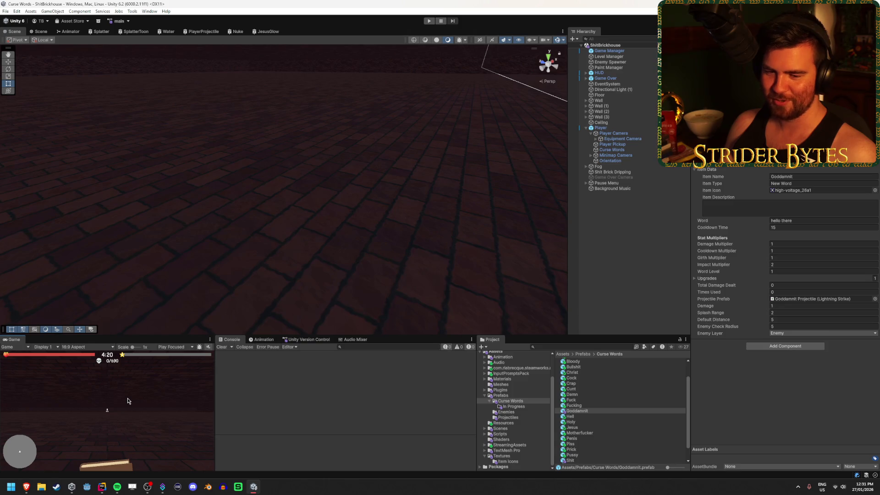
key(ctrl+p)
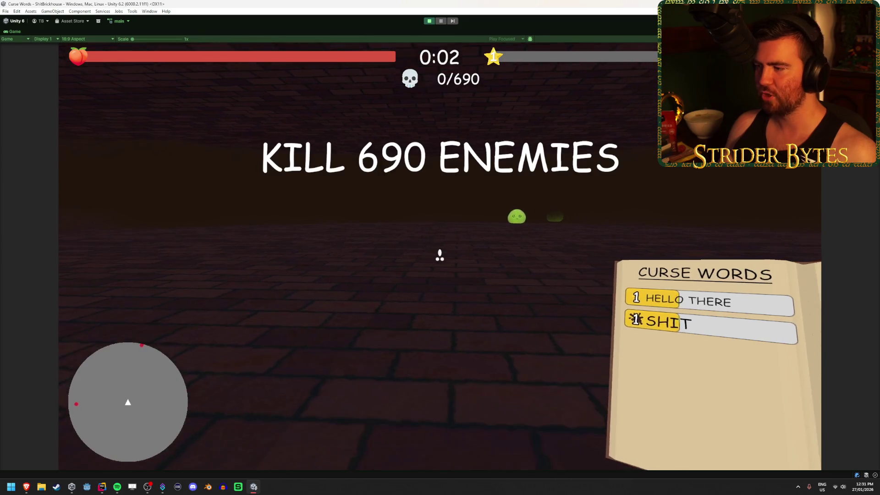
Stop the playtest, select Player, and open its CurseWordManager.cs script
key(Escape)
key(ctrl+p)
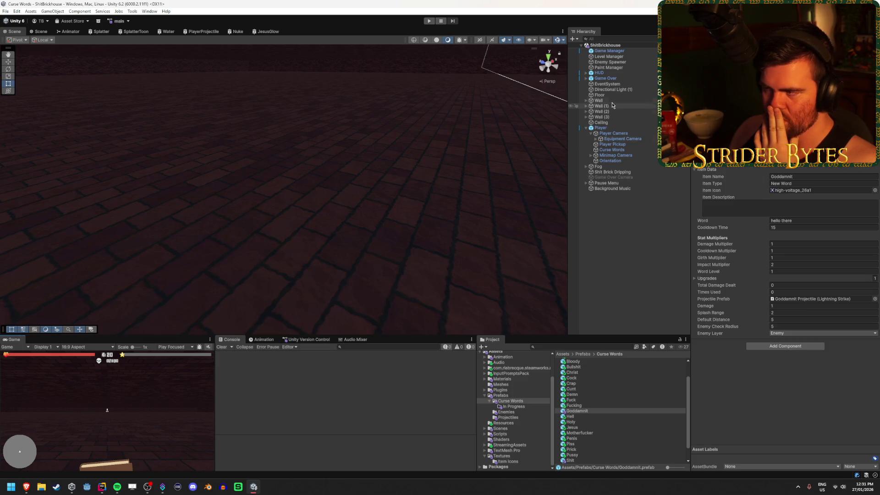
click(601, 128)
double_click(791, 229)
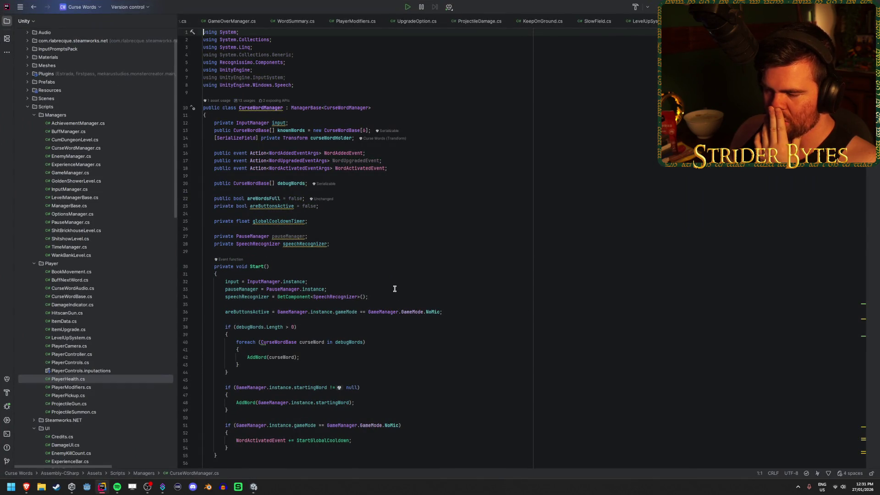
Scroll through CurseWordManager.cs in Rider
scroll(395, 289, down, 5)
scroll(53, 361, up, 2)
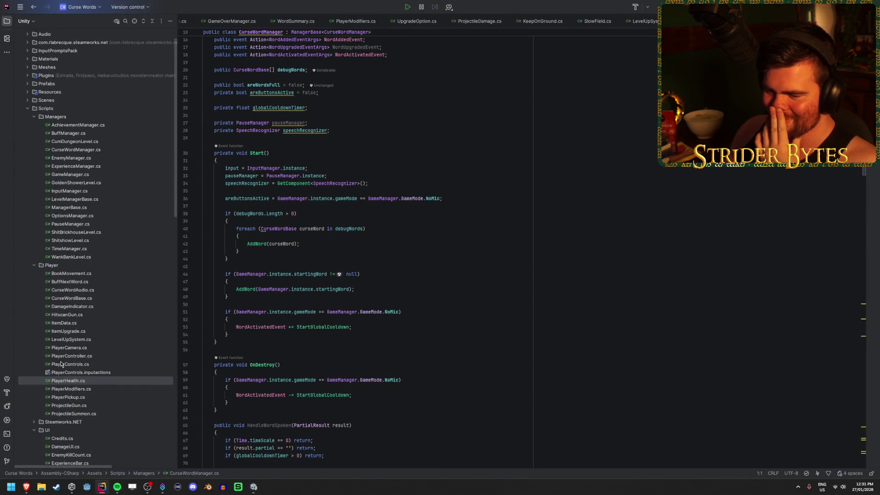
scroll(78, 206, down, 2)
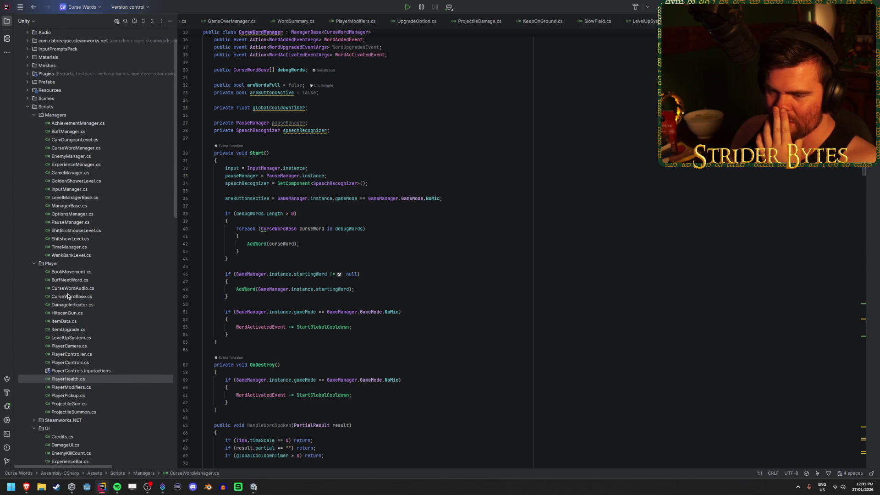
Open CurseWordBase.cs from the file tree, read through it, and return to Unity
double_click(71, 296)
scroll(425, 286, down, 10)
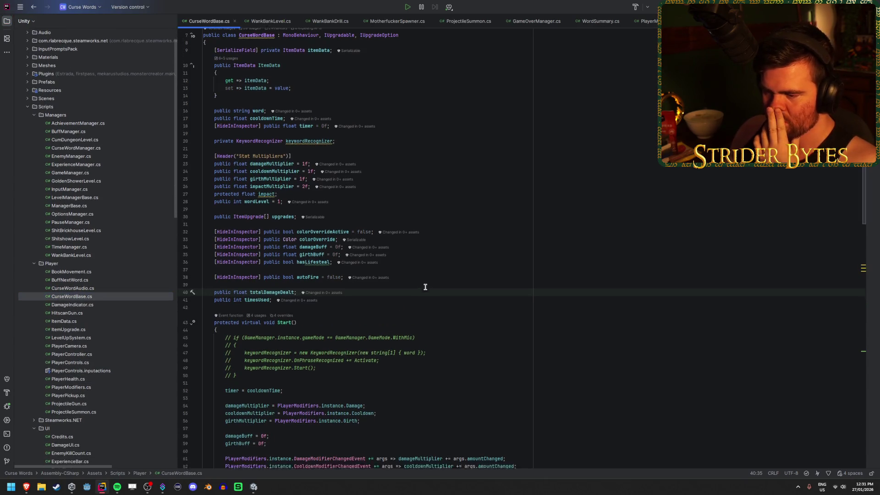
scroll(423, 284, down, 7)
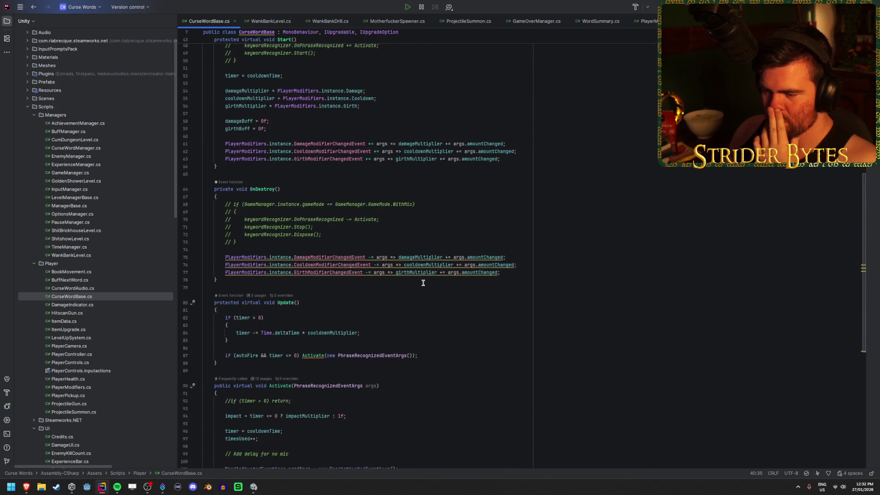
scroll(423, 281, down, 5)
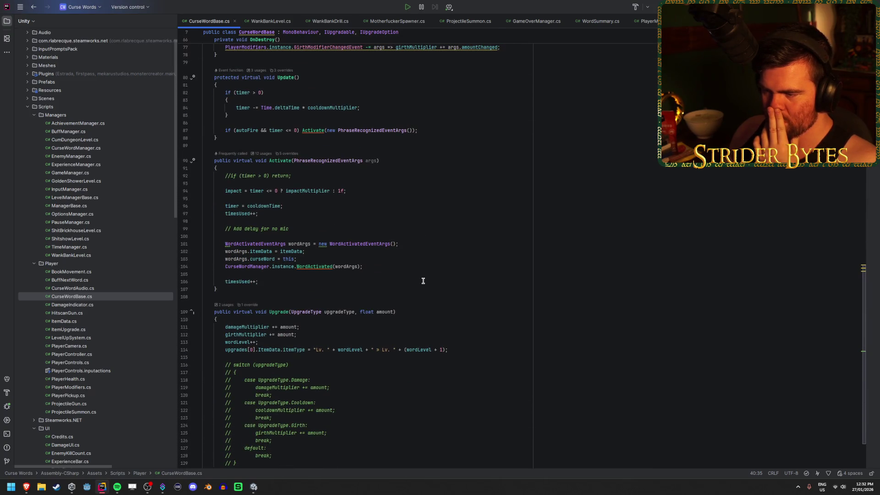
scroll(423, 280, down, 3)
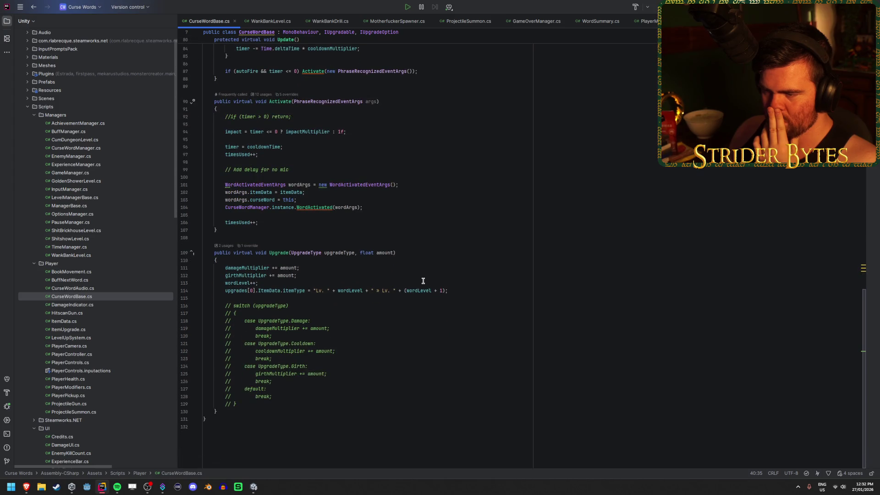
key(alt+Tab)
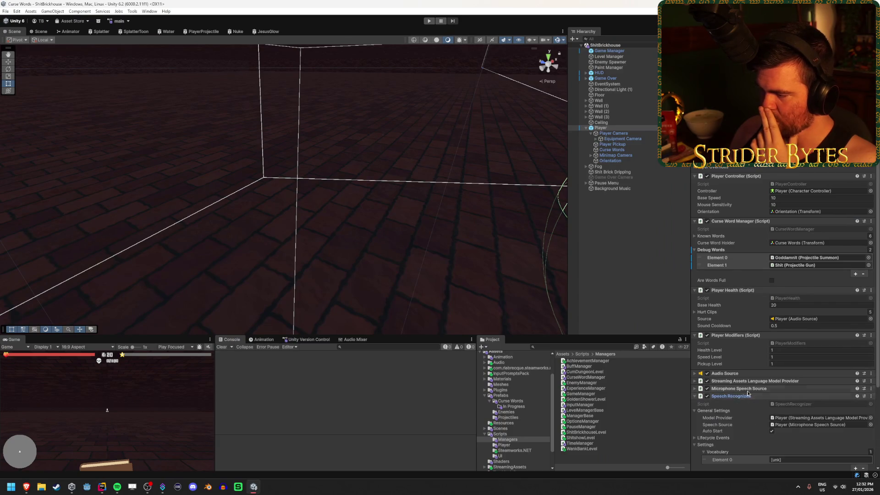
Expand the Player's Speech Recognizer settings, then start and stop Play mode
click(734, 396)
scroll(775, 377, down, 3)
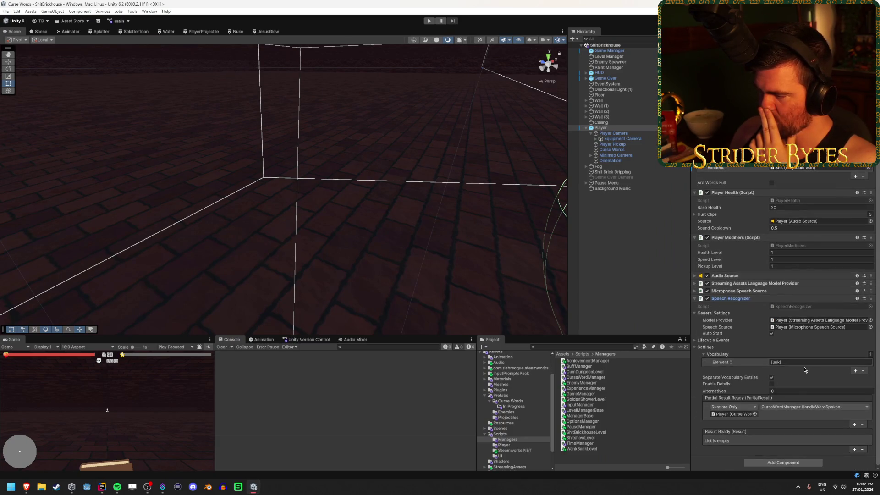
click(429, 20)
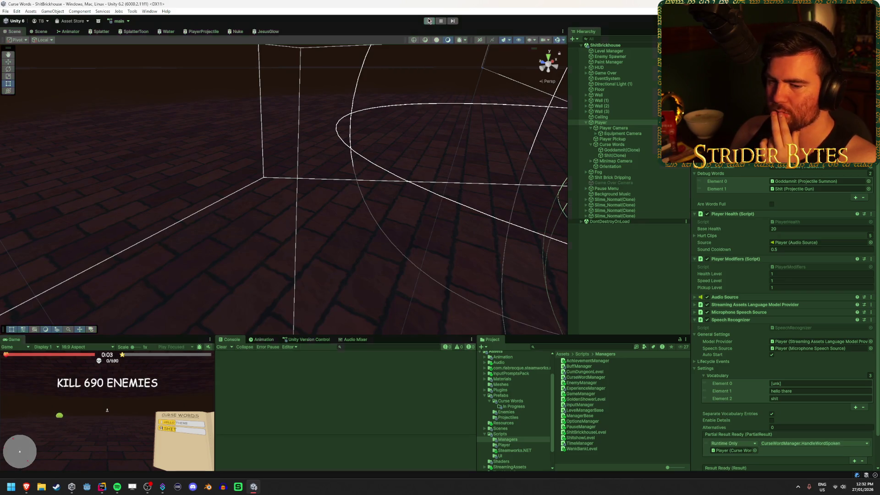
click(428, 21)
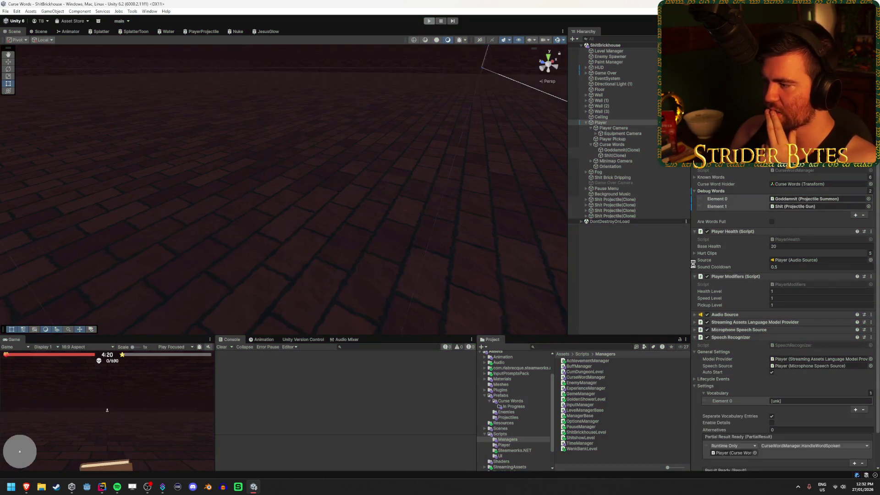
Untick Separate Vocabulary Entries on the Speech Recognizer and play again to test
scroll(793, 366, down, 3)
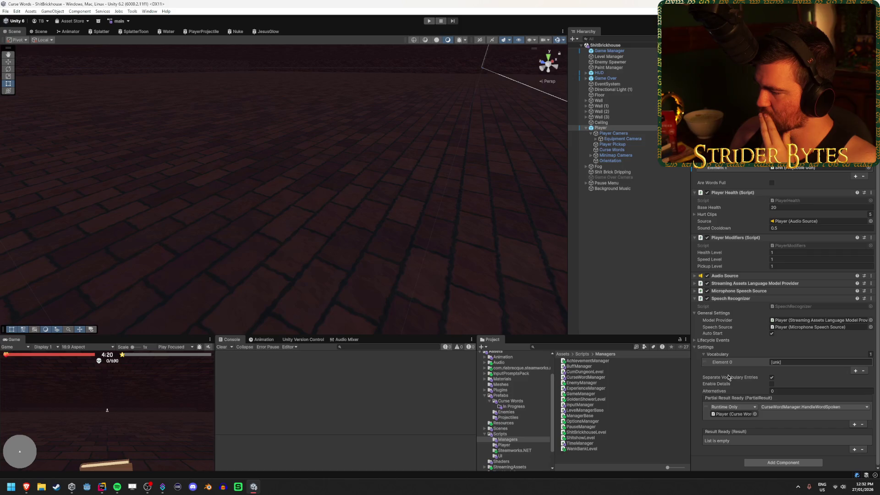
scroll(723, 451, up, 2)
scroll(725, 447, down, 2)
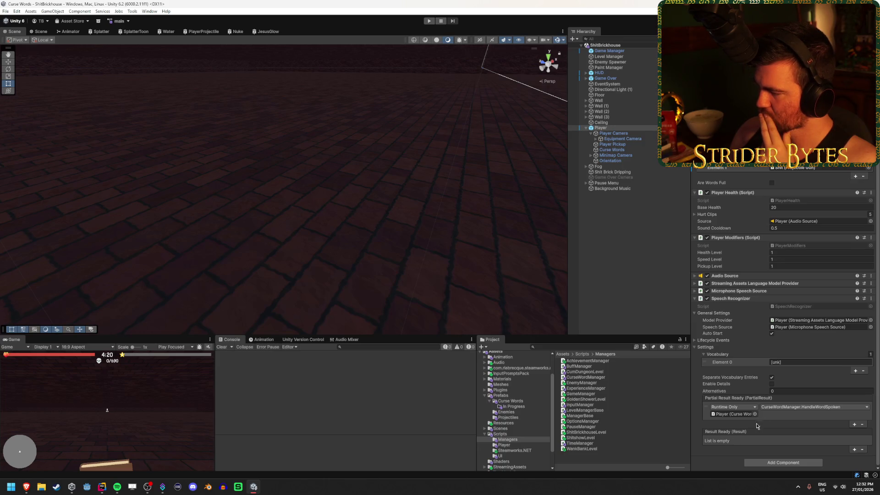
click(771, 377)
click(429, 21)
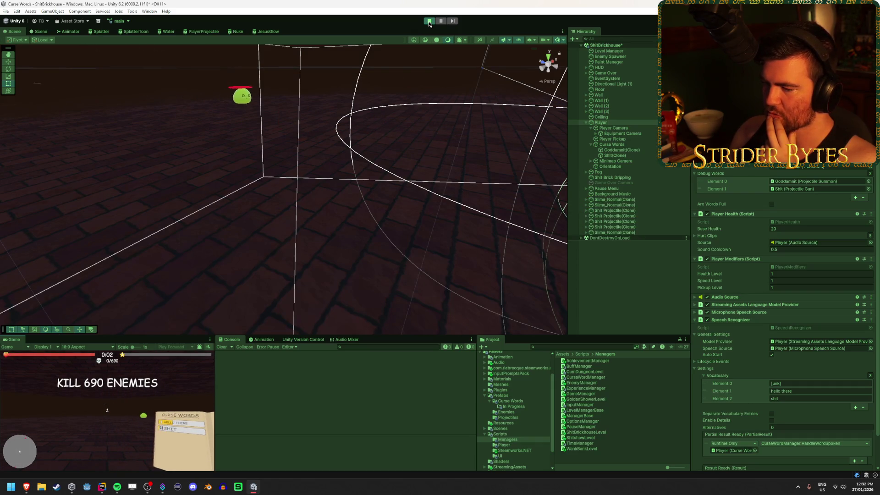
Stop Play mode, re-tick Separate Vocabulary Entries, and show the Curse Words prefab folder
click(430, 22)
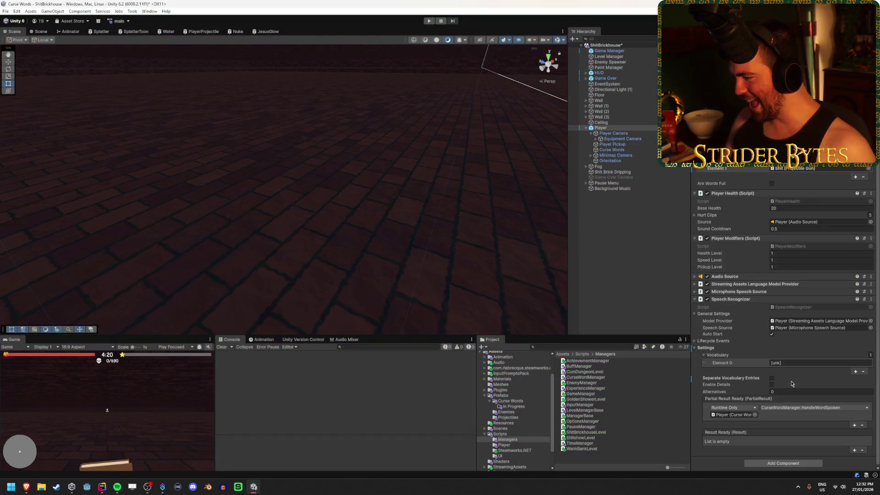
click(793, 380)
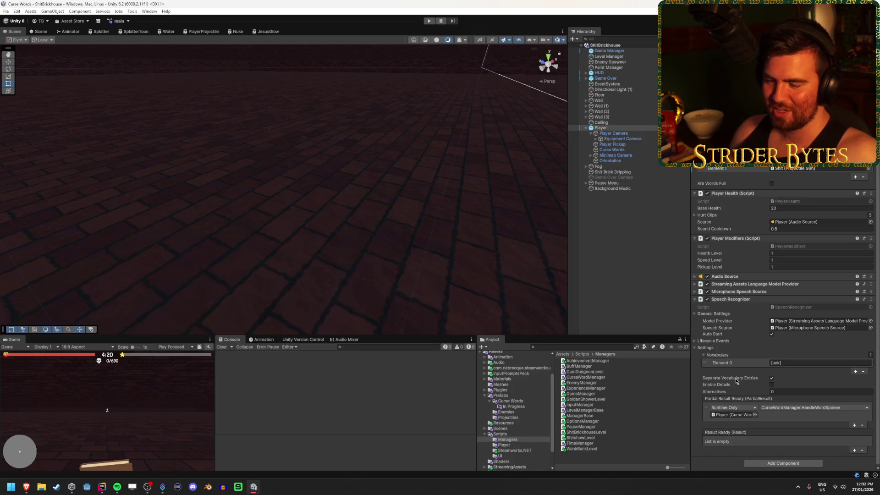
scroll(736, 381, up, 5)
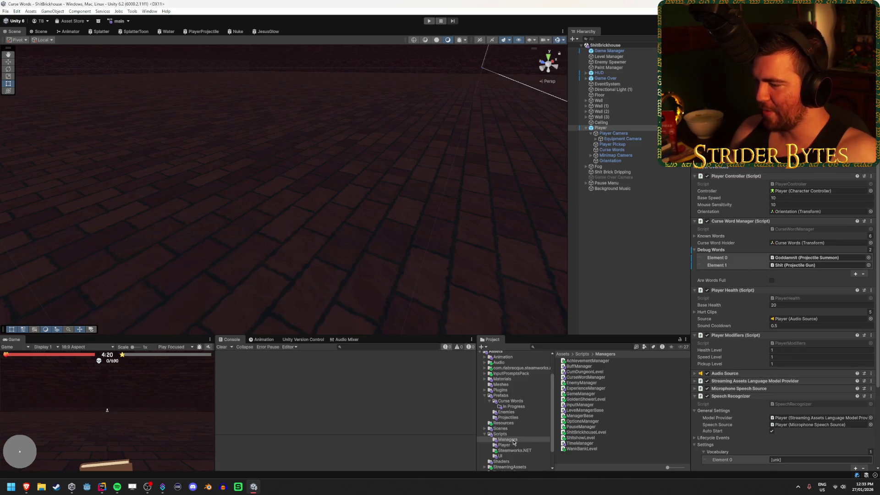
click(524, 401)
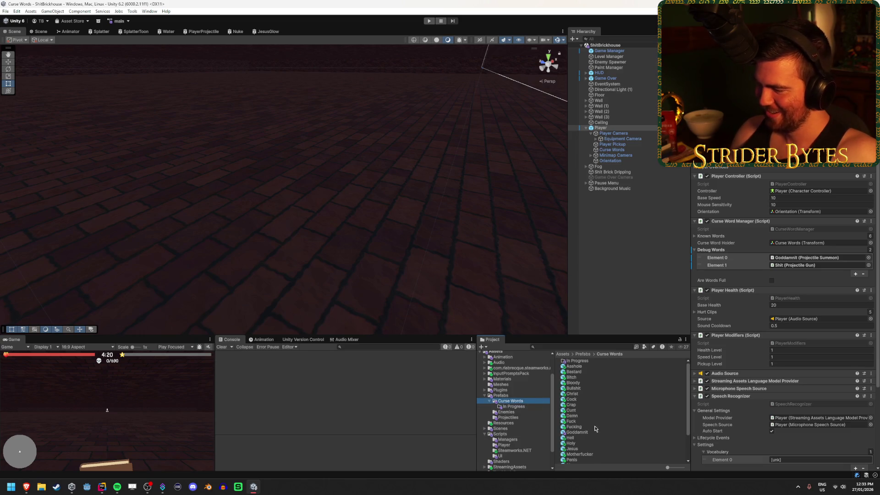
Change the Goddamnit prefab's Word from 'hello there' to 'goddamn' and play to test it
click(578, 432)
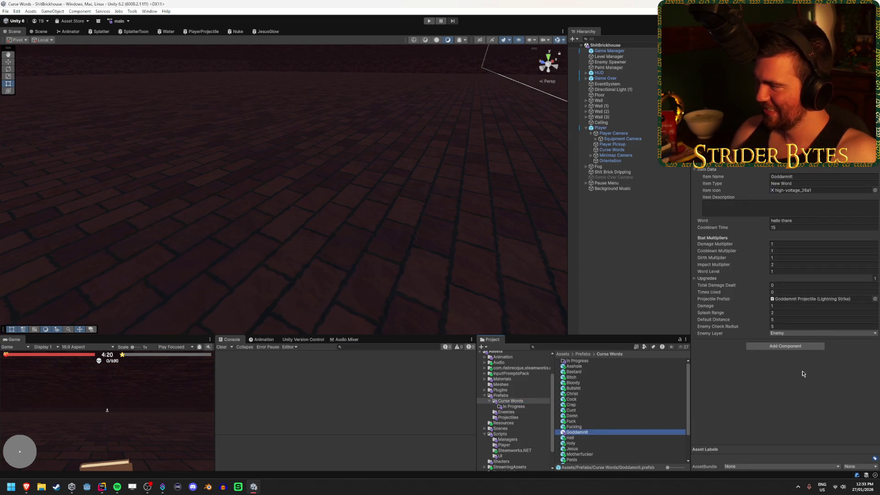
click(792, 221)
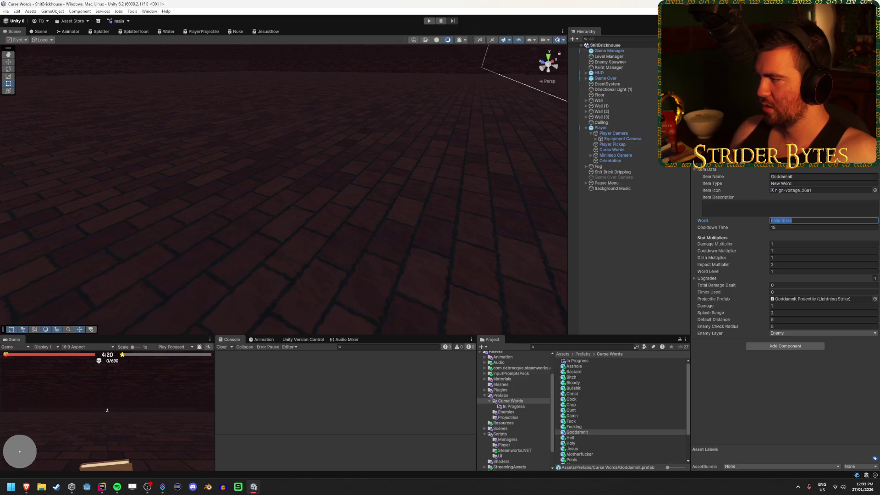
key(Return)
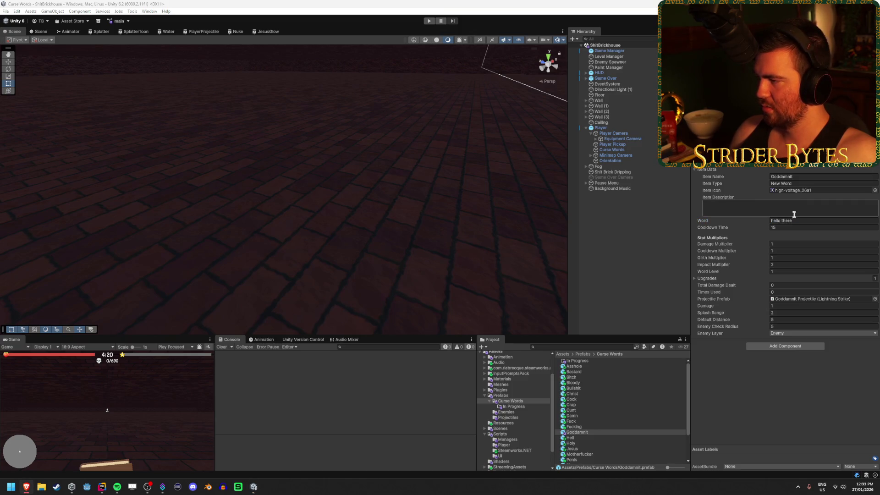
click(797, 221)
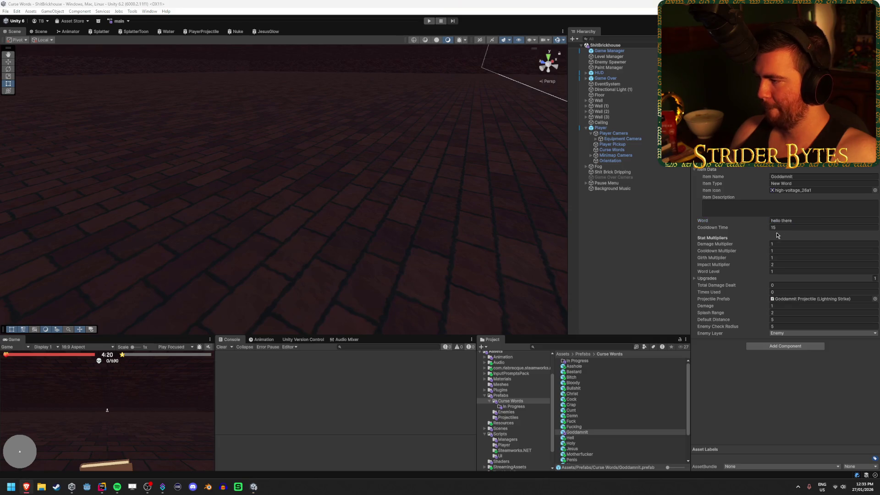
key(ctrl+a)
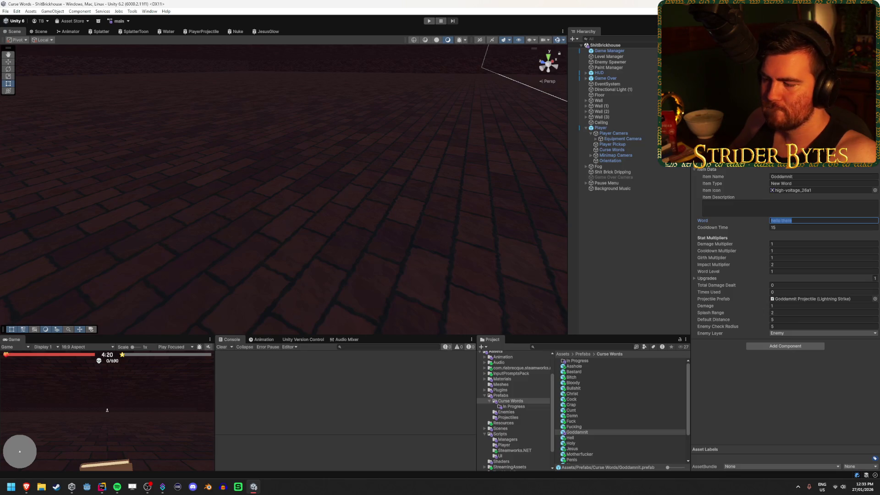
scroll(607, 412, down, 3)
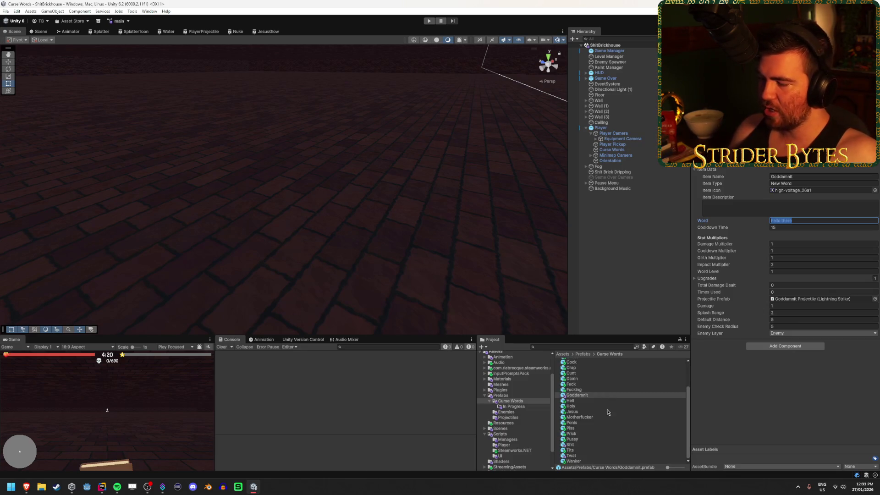
scroll(586, 421, up, 3)
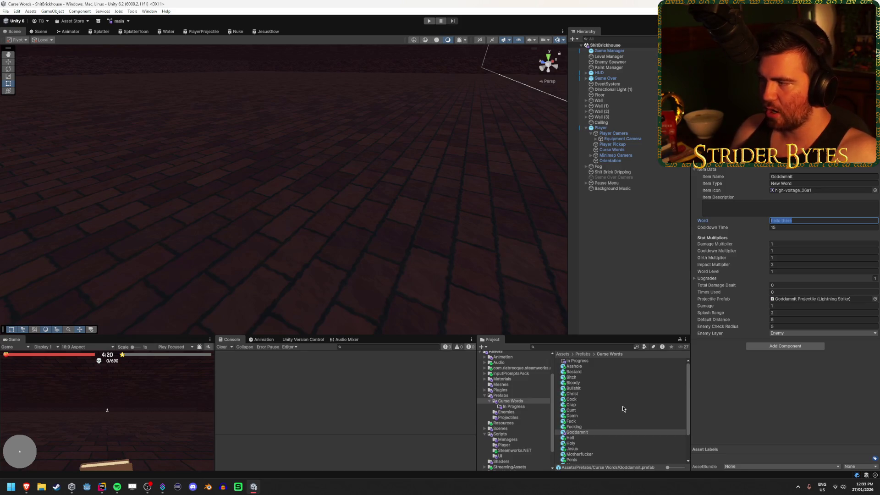
scroll(622, 407, down, 3)
scroll(622, 406, up, 3)
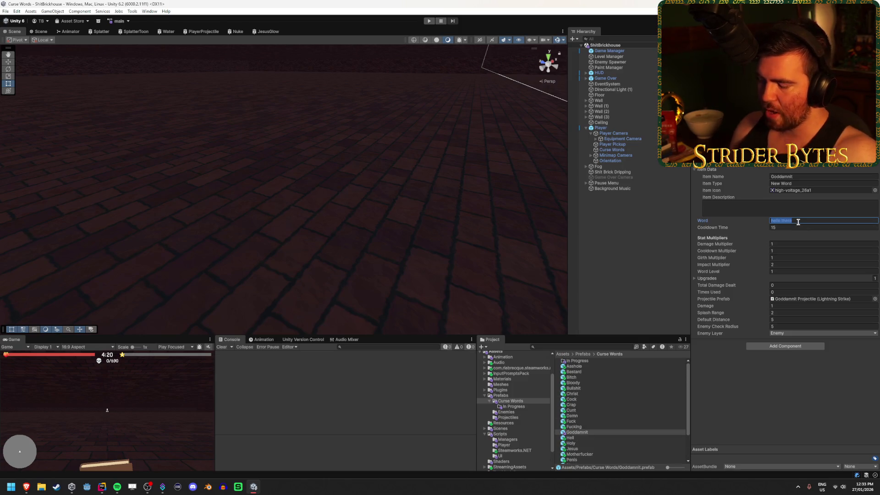
text(goddamn)
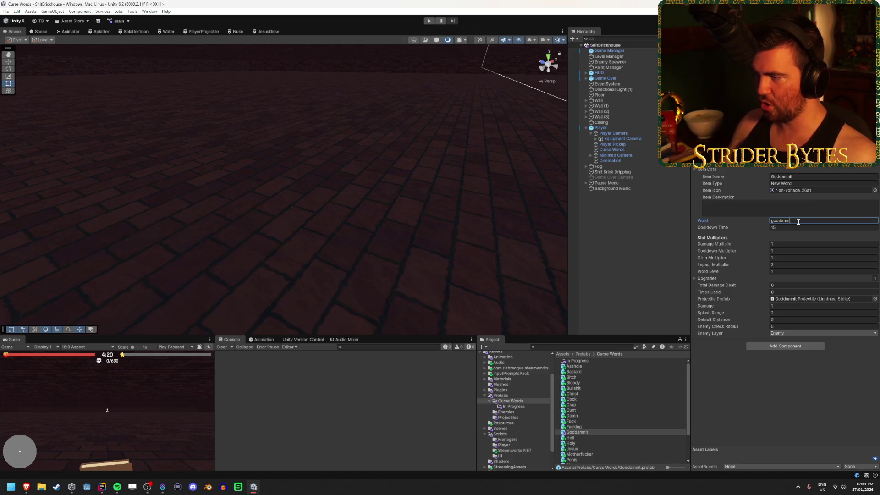
key(Return)
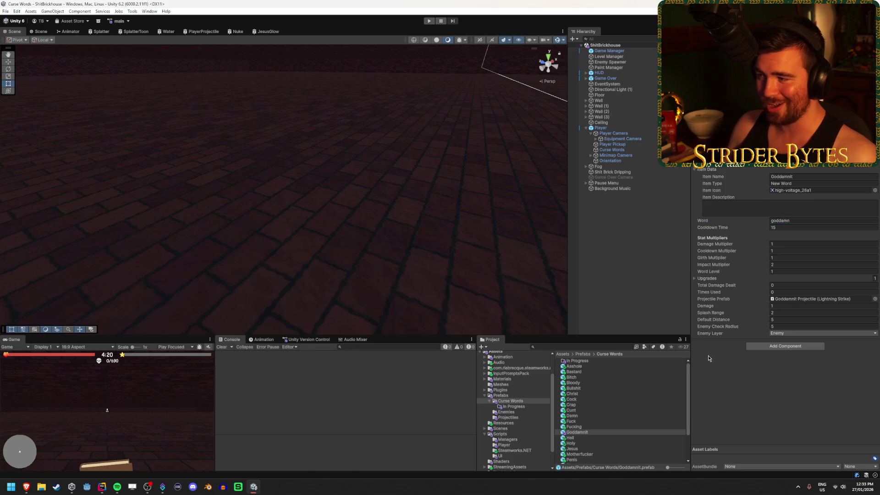
click(429, 21)
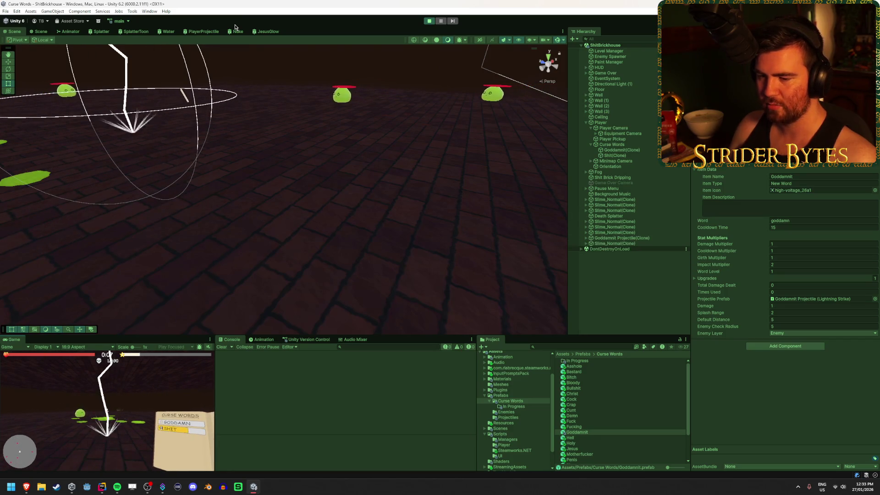
Stop the playtest, reselect the Goddamnit prefab, and open ProjectileSummon.cs in Rider
click(429, 21)
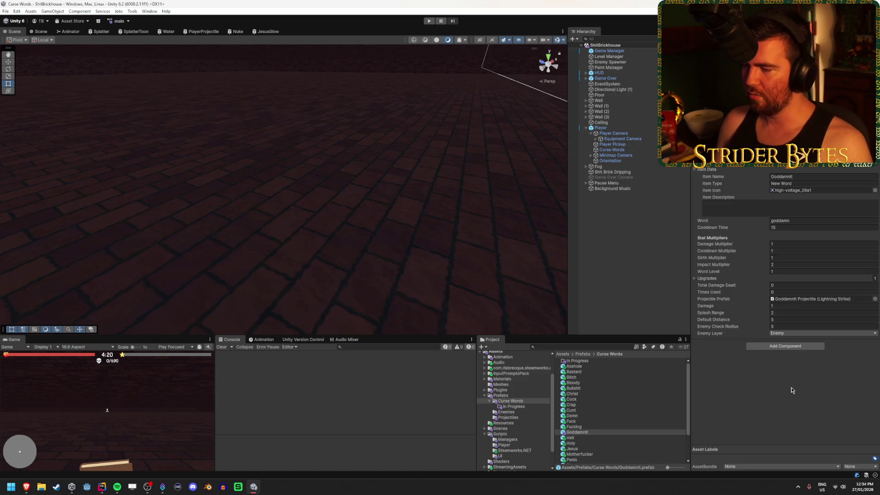
click(617, 432)
click(617, 432)
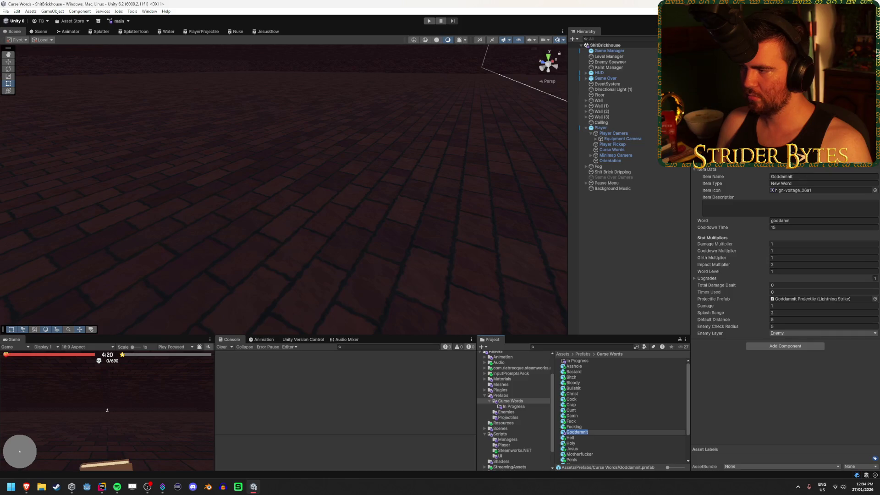
double_click(803, 166)
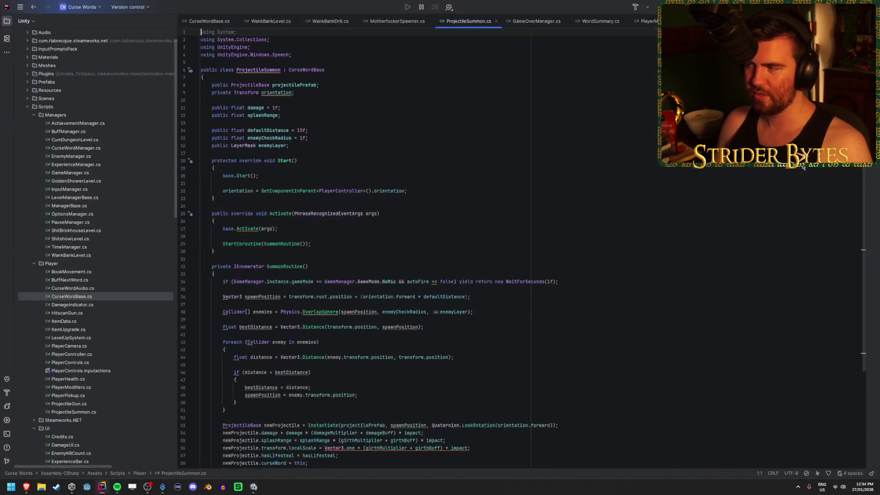
Look over ProjectileSummon.cs's summoning code, then return to Unity
scroll(344, 174, down, 5)
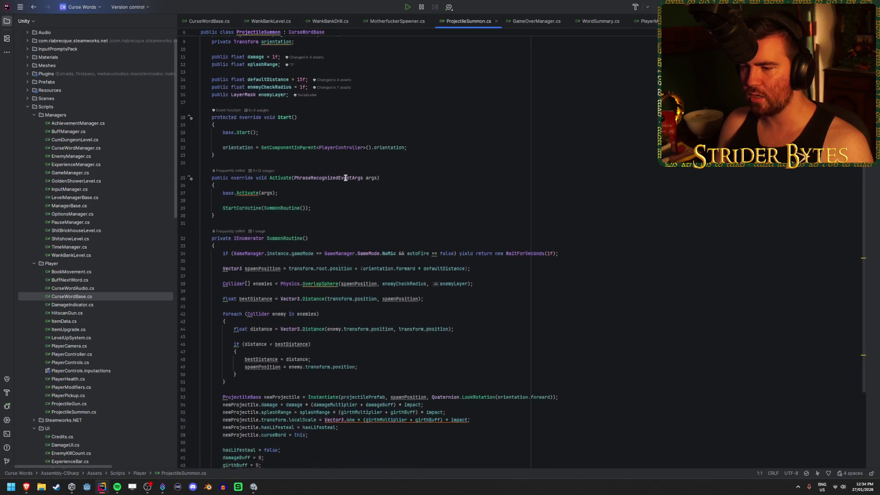
scroll(344, 172, up, 5)
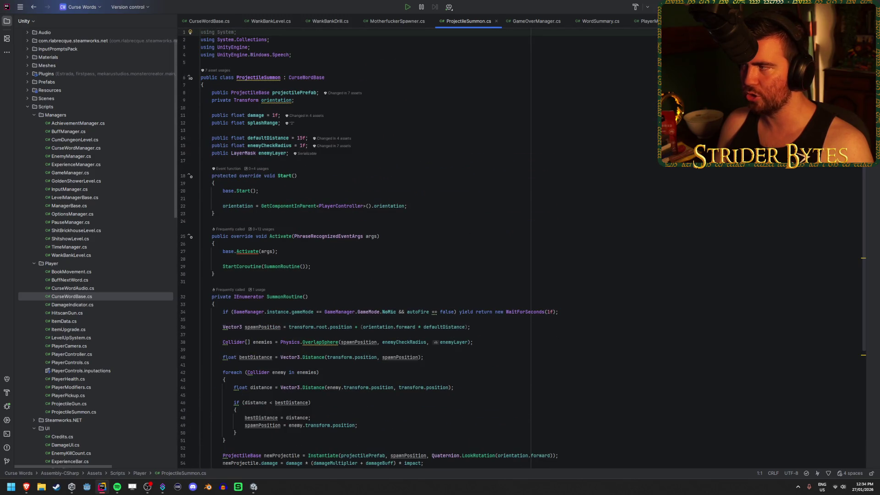
key(alt+Tab)
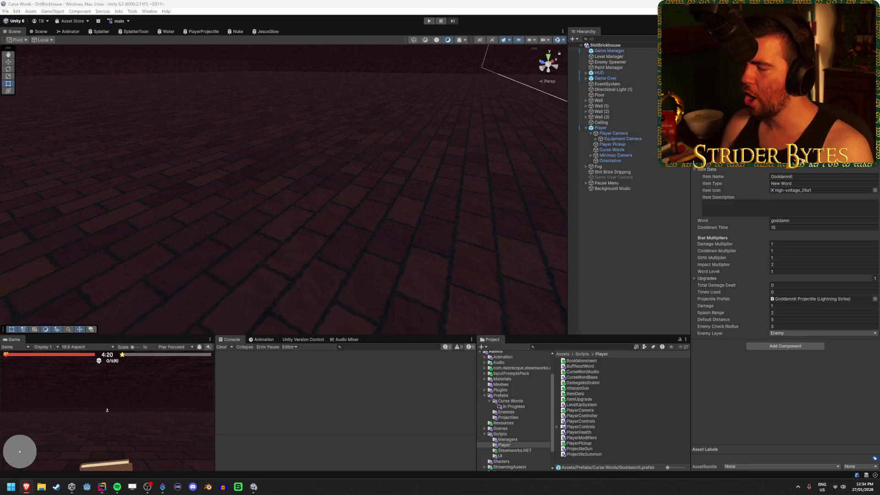
Clear the Hierarchy selection and browse into the Curse Words > In Progress prefab folder
click(623, 235)
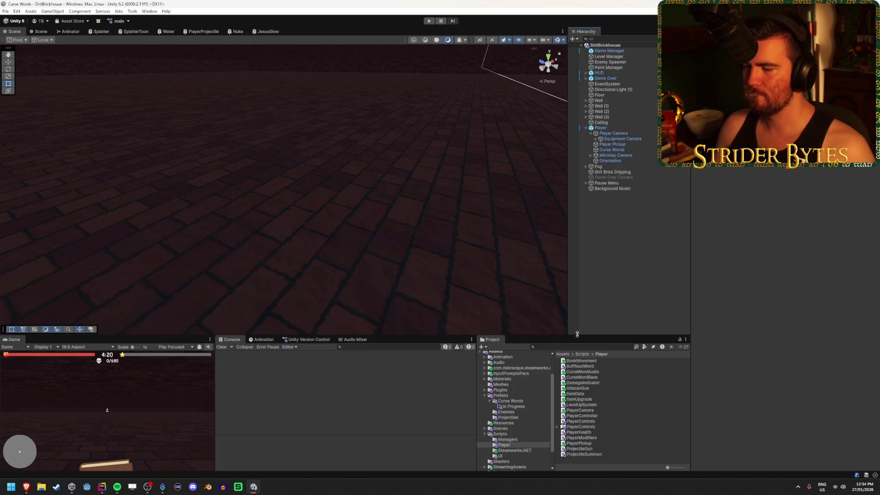
click(535, 407)
click(533, 401)
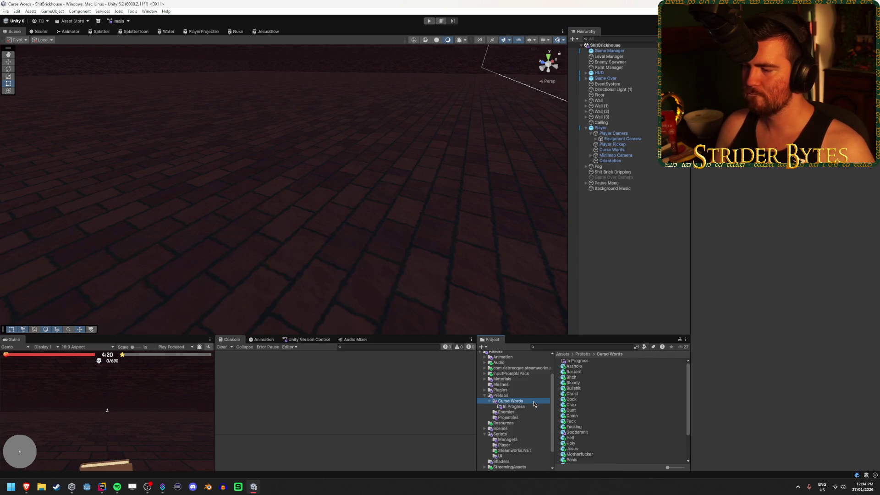
click(532, 407)
Select the Player object and start Play mode
click(607, 129)
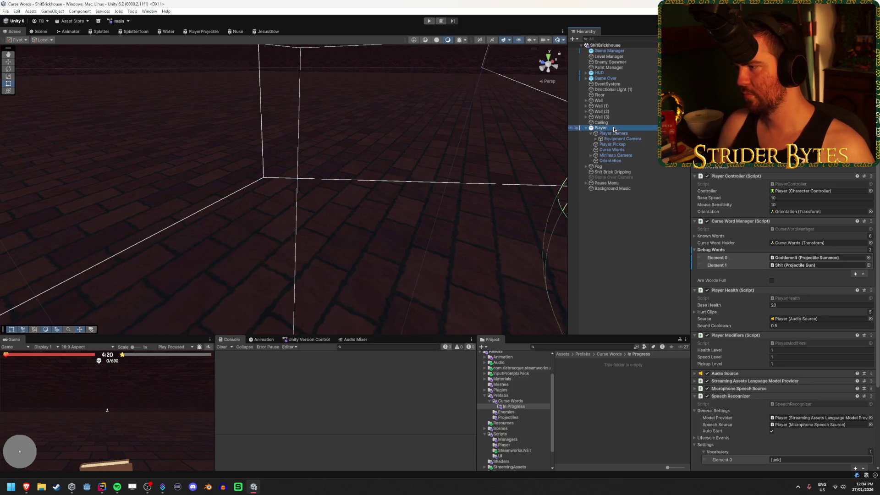
click(642, 220)
click(616, 130)
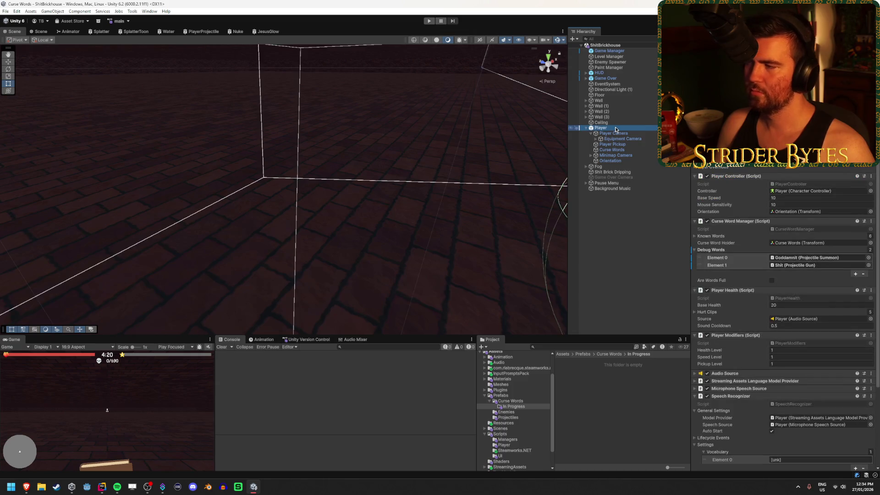
click(430, 21)
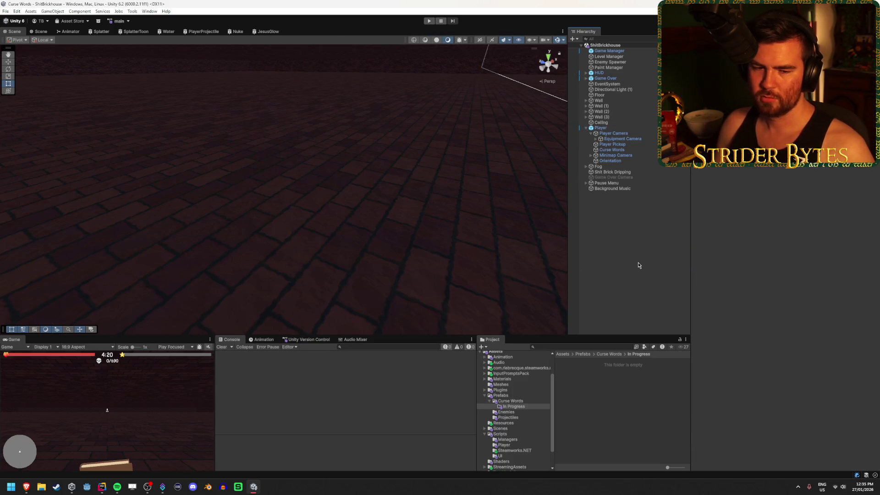
Expand Player Camera and Equipment Camera, browsing DictionaryRaw, Minimap Camera and Powerups
click(626, 134)
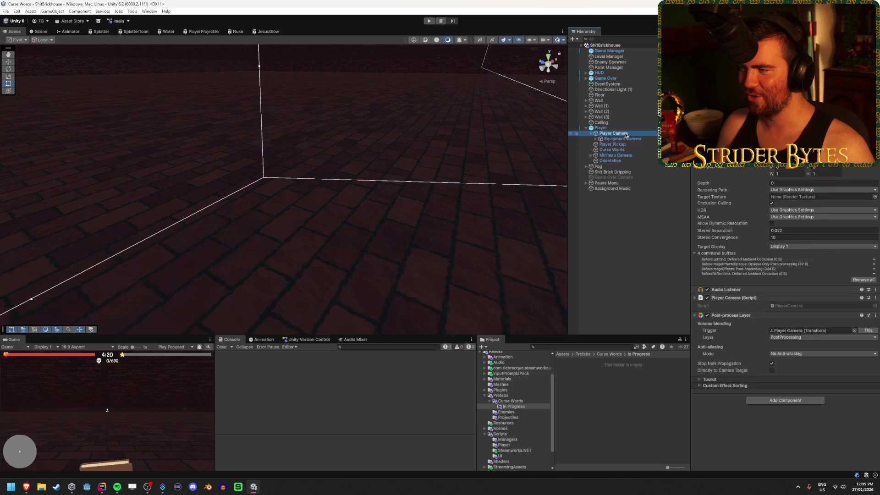
click(611, 139)
key(Right)
key(Down)
key(Right)
key(Down)
key(Right)
key(Down)
key(Right)
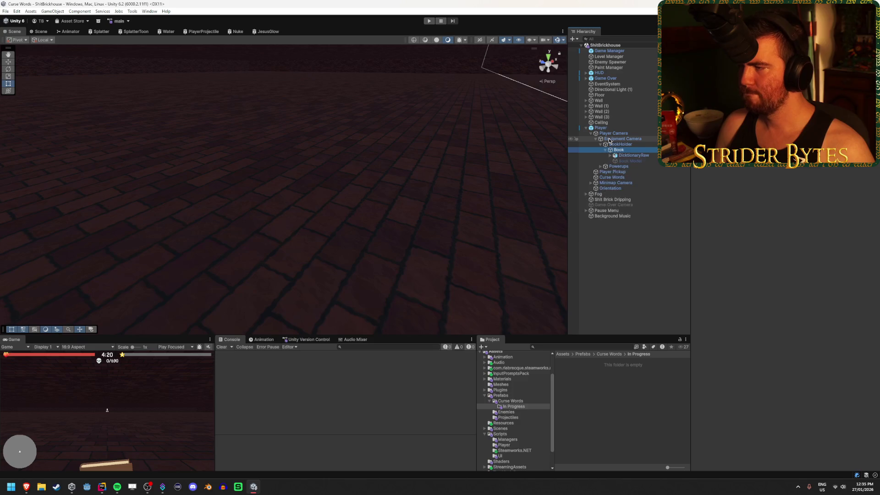
key(Left)
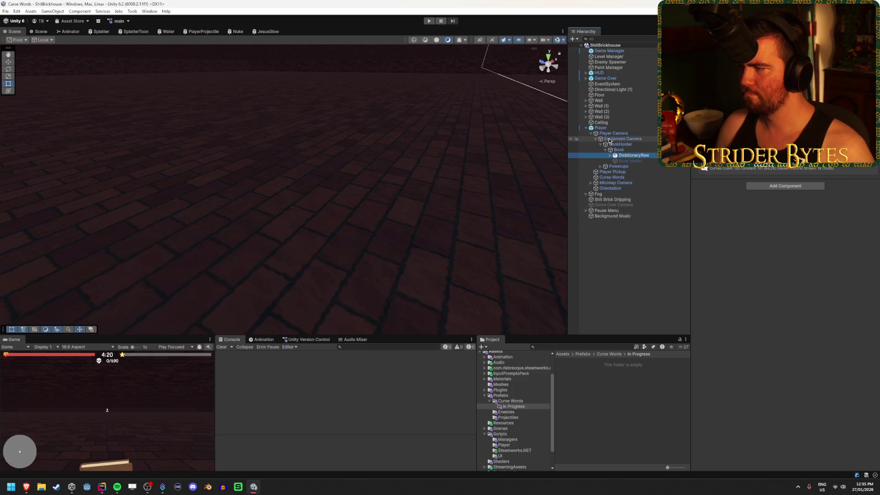
key(Left)
key(Left)
key(Left)
key(Left)
key(Down)
key(Down)
key(Down)
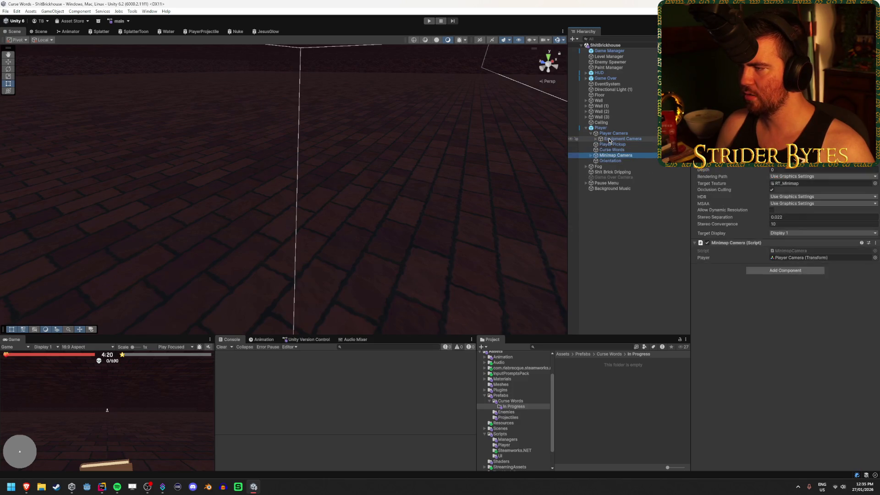
key(Up)
key(Up)
key(Up)
key(Right)
key(Down)
key(Down)
key(Right)
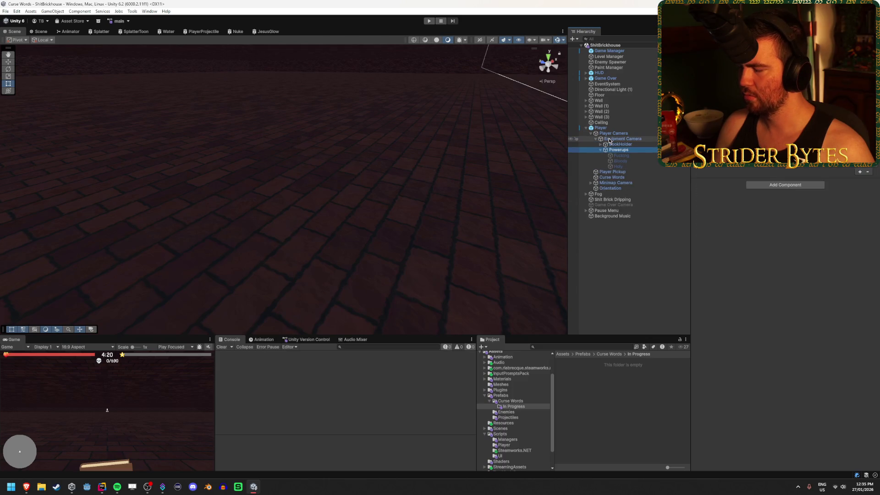
Expand the book's DictionaryRaw object down through Armature in the Hierarchy
key(Left)
key(Up)
key(Right)
key(Down)
key(Right)
key(Down)
key(Right)
key(Down)
key(Right)
key(Down)
key(Down)
key(Down)
key(Down)
key(Down)
key(Up)
key(Up)
key(Up)
Expand Root and Words Canvas and select the Curse Word Info entry
key(Down)
key(Down)
key(Down)
key(Right)
key(Down)
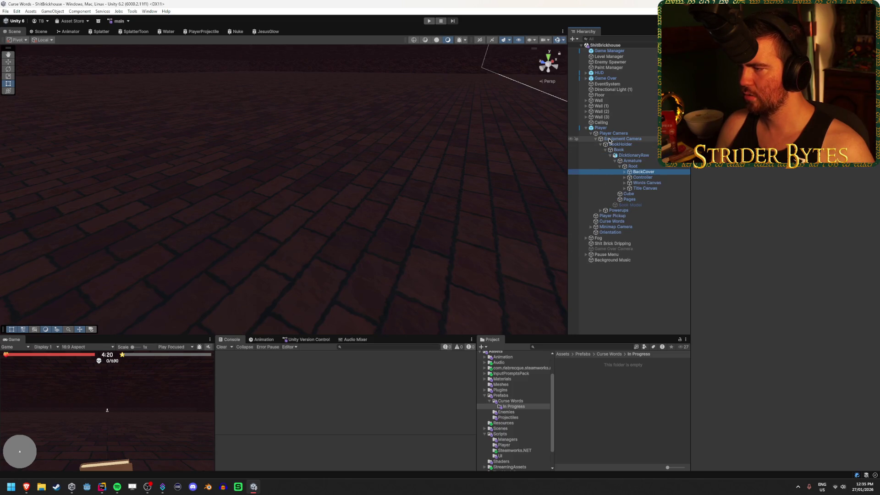
key(Down)
key(Down)
key(Right)
key(Down)
key(Down)
key(Down)
key(alt+Tab)
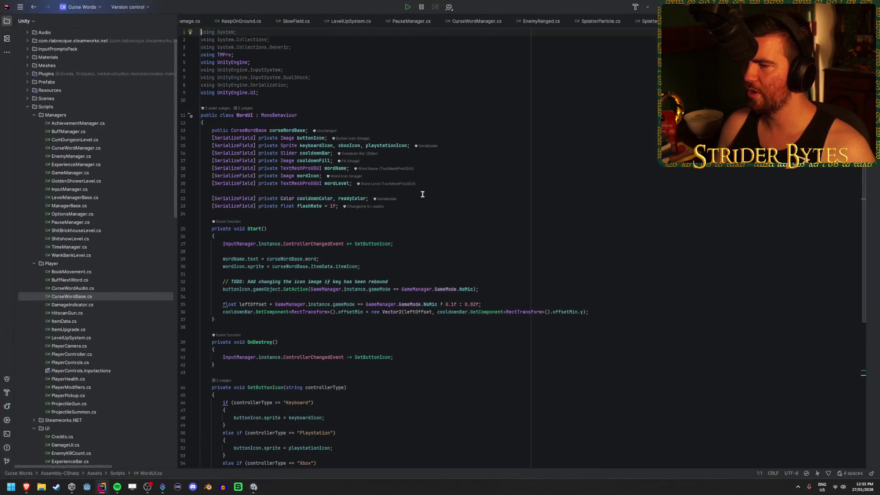
Replace curseWordBase.word with curseWordBase.ItemData.itemName on line 29 of WordUI.cs
scroll(446, 227, down, 6)
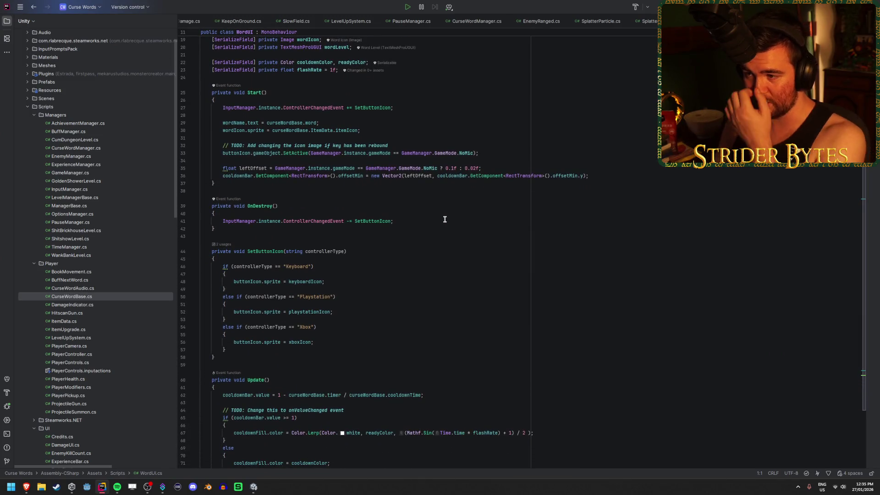
scroll(398, 228, down, 3)
scroll(398, 227, up, 4)
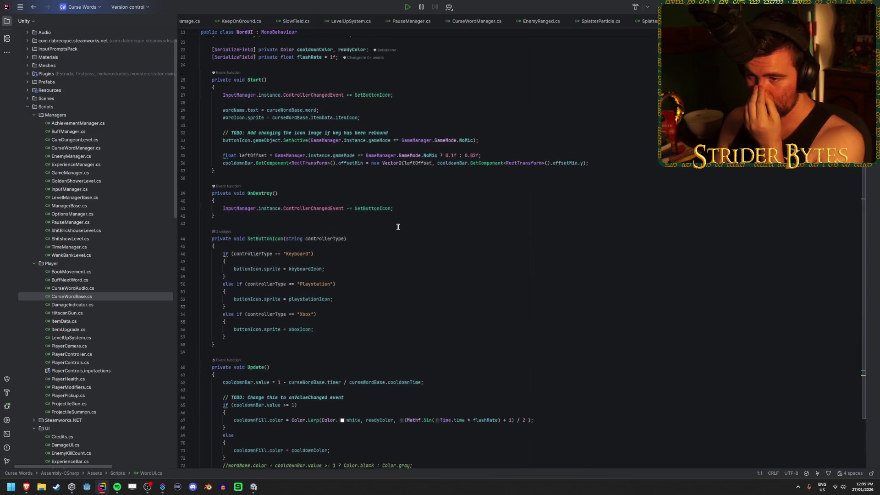
scroll(248, 190, up, 2)
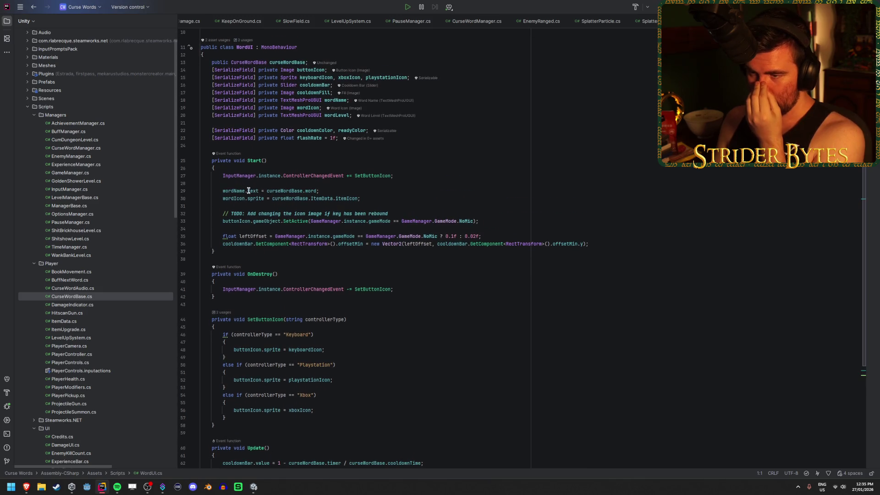
double_click(311, 191)
text(Item)
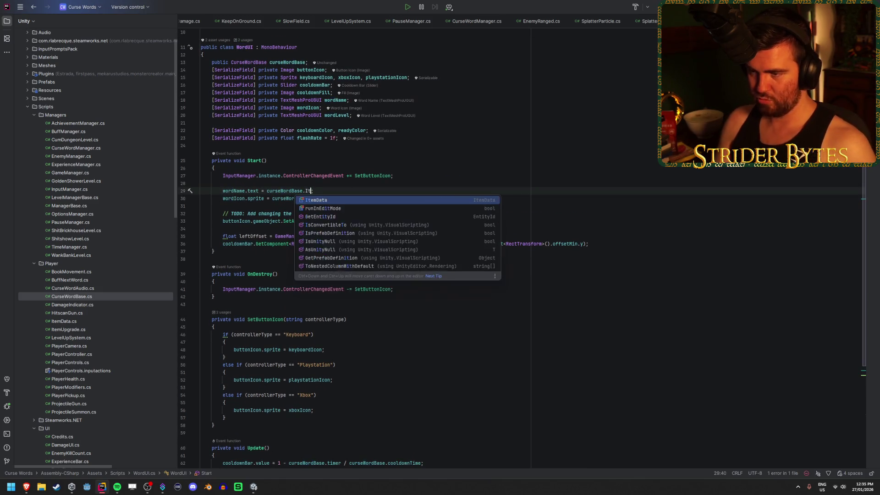
key(Return)
text(.)
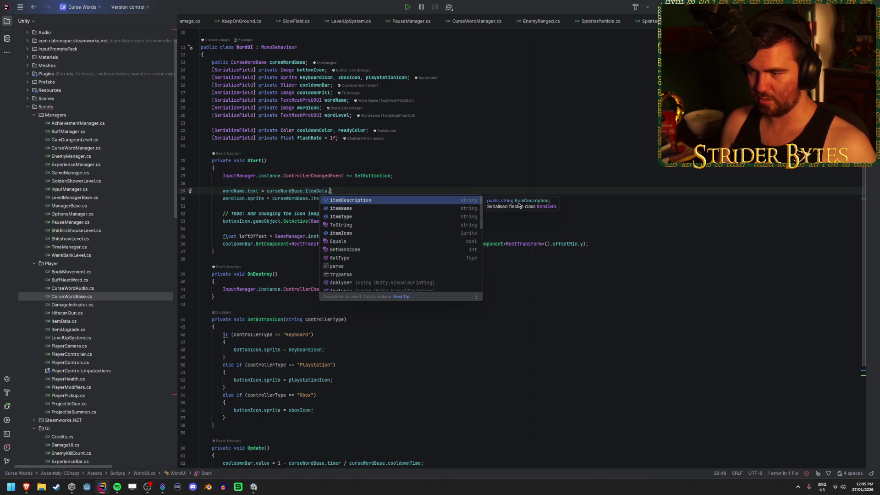
key(Down)
key(Return)
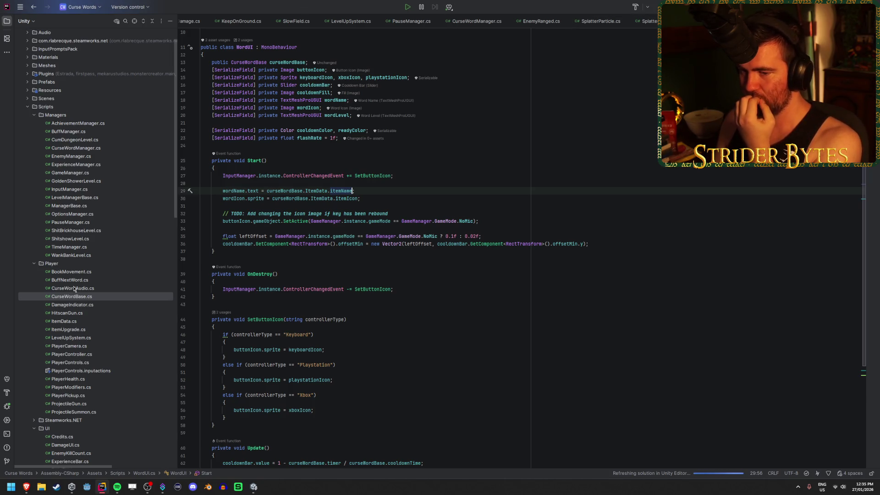
Browse the file tree and open CurseWordBase.cs in the editor
click(100, 297)
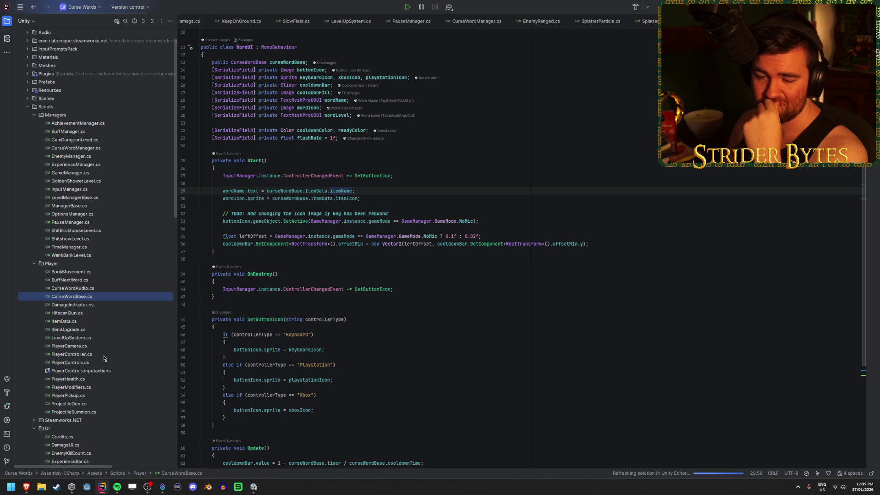
click(103, 356)
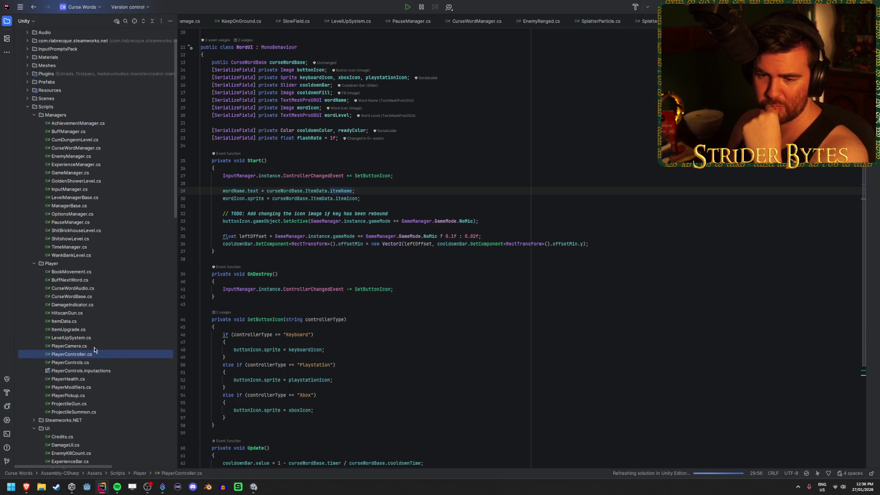
double_click(85, 298)
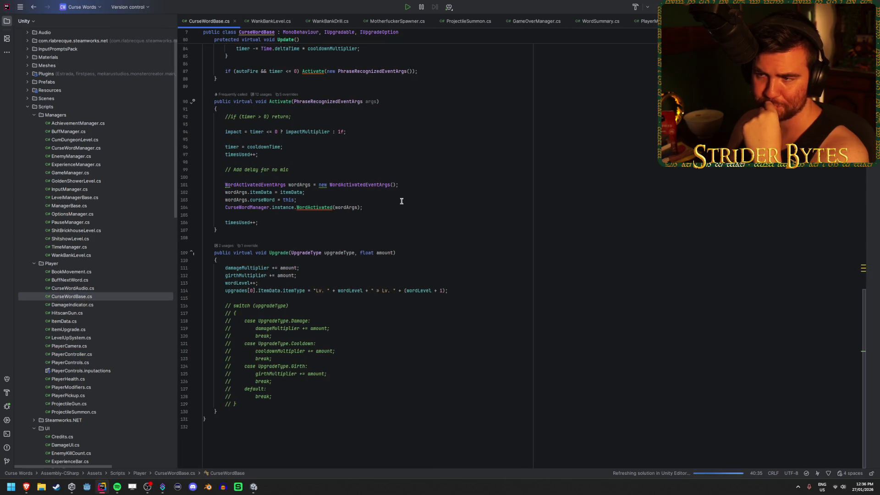
Check the word field on line 16 of CurseWordBase.cs in Rider, then start a Unity playtest
scroll(367, 192, up, 15)
click(244, 130)
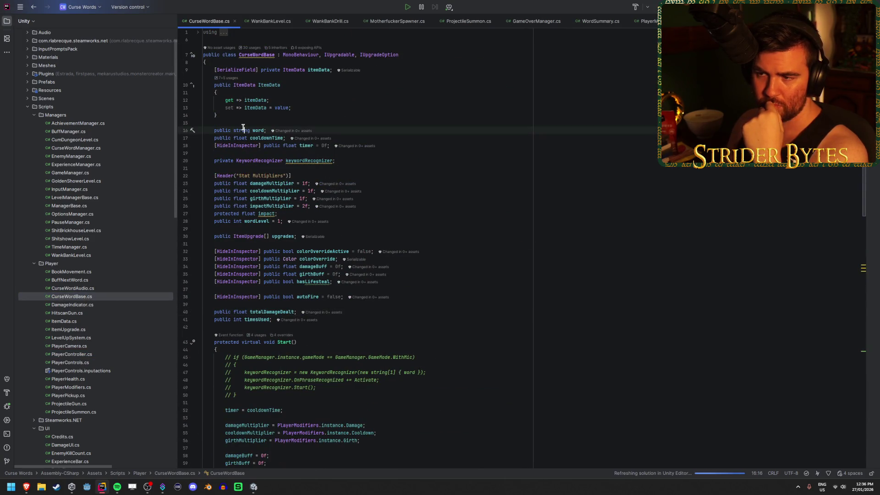
click(262, 130)
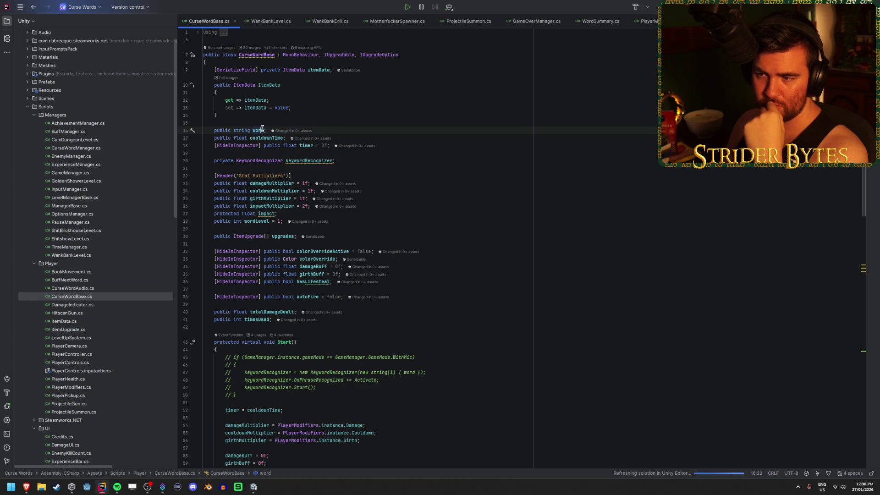
click(380, 128)
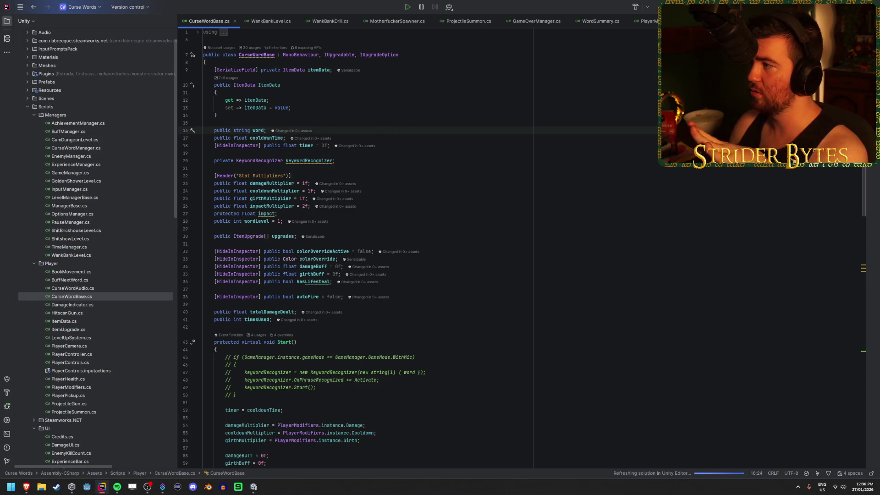
key(alt+Tab)
click(428, 21)
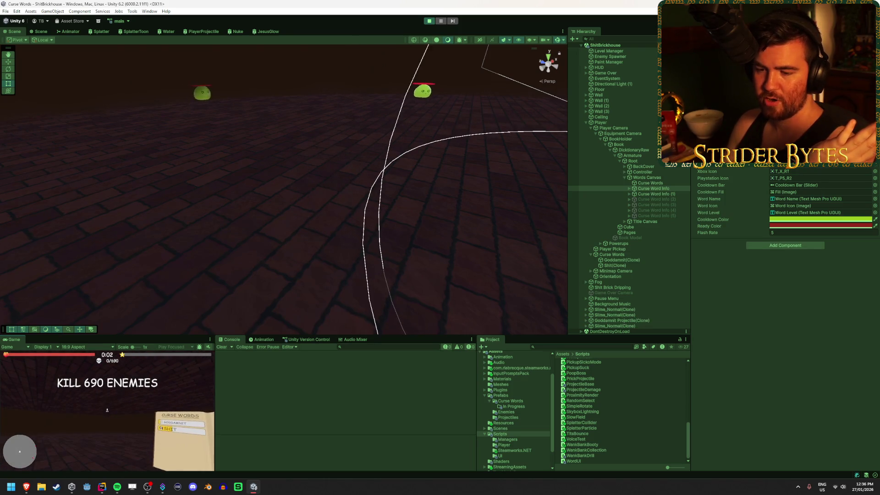
Pause the running game with Escape and stop play mode, glancing briefly at the browser
key(Escape)
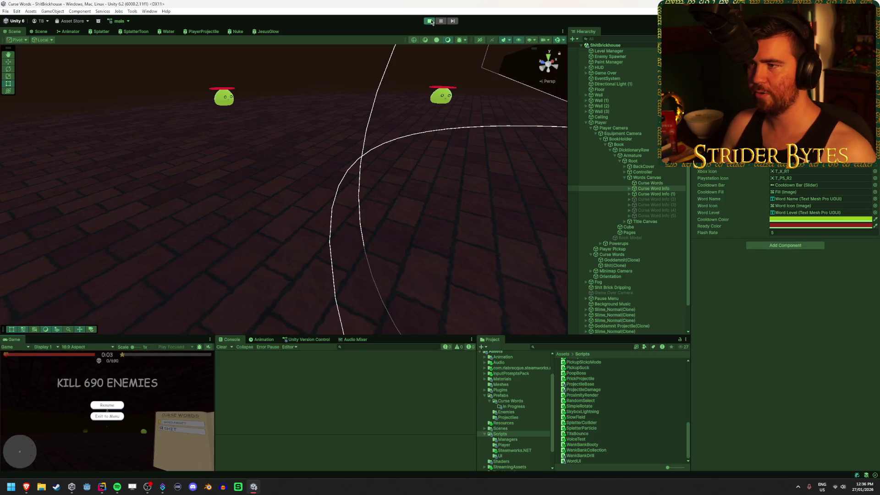
click(429, 21)
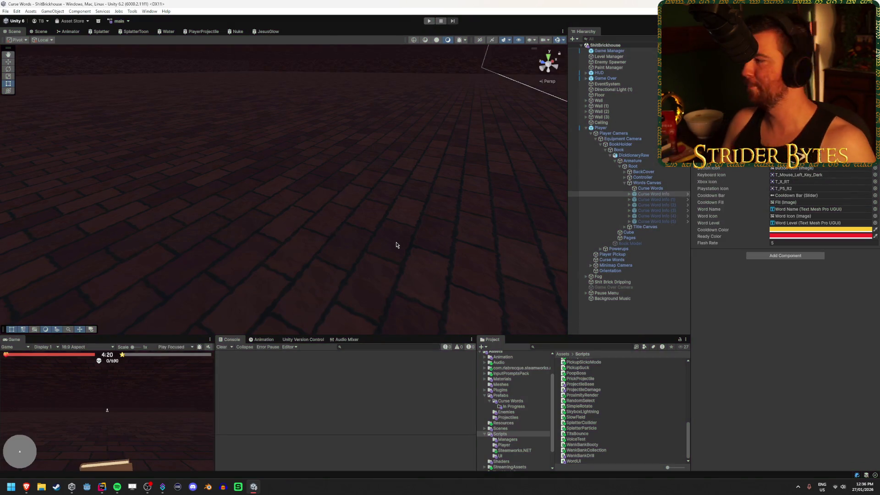
key(alt+Tab)
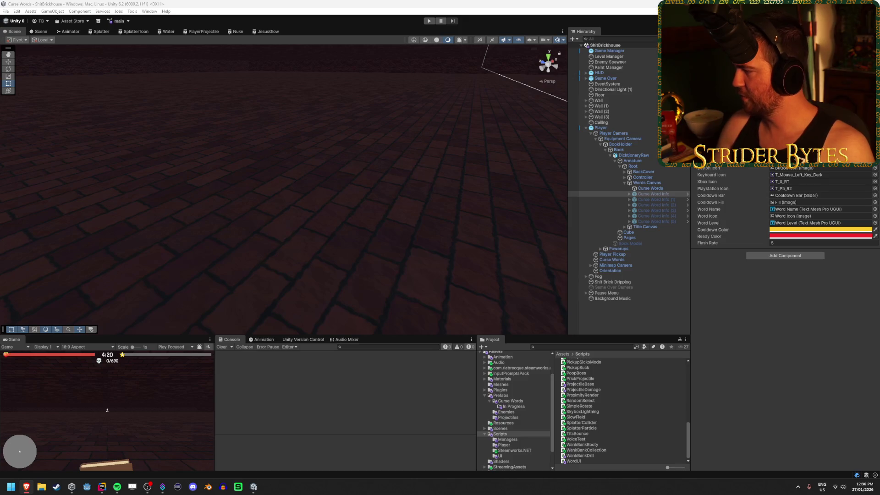
key(alt+Tab)
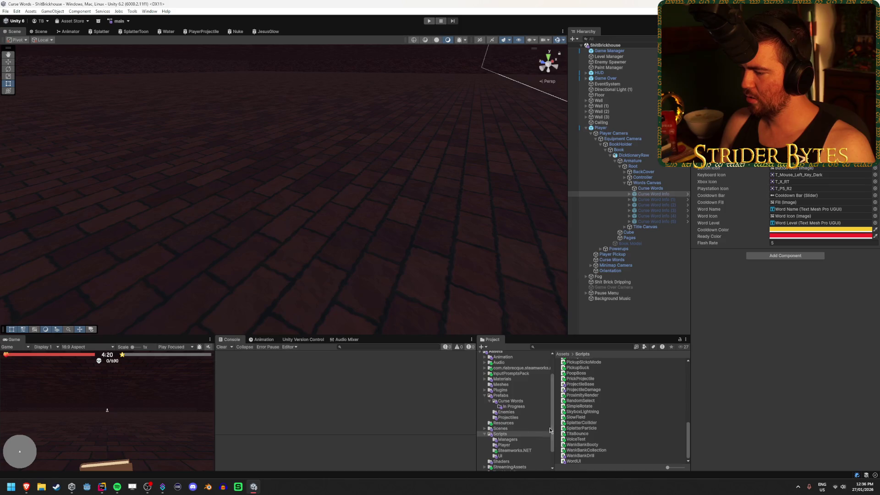
In the Curse Words prefabs, copy the Tits upgrade's Item Type text and go back to Twat
click(510, 402)
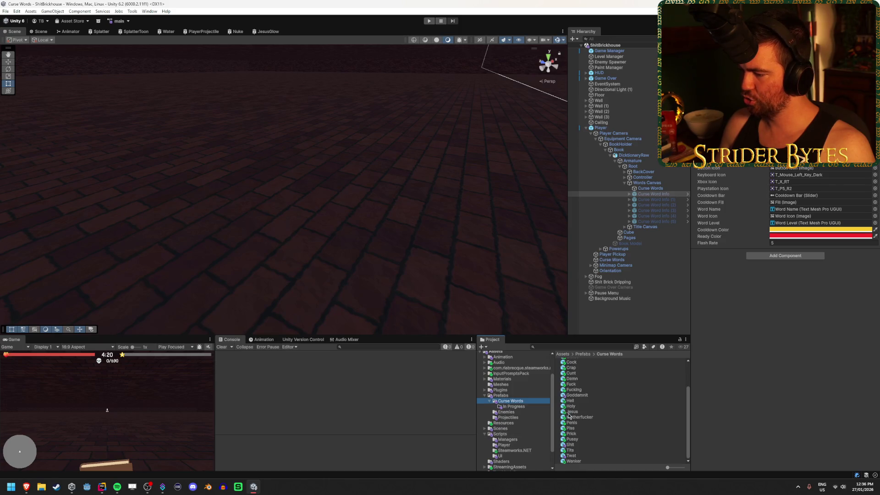
click(571, 455)
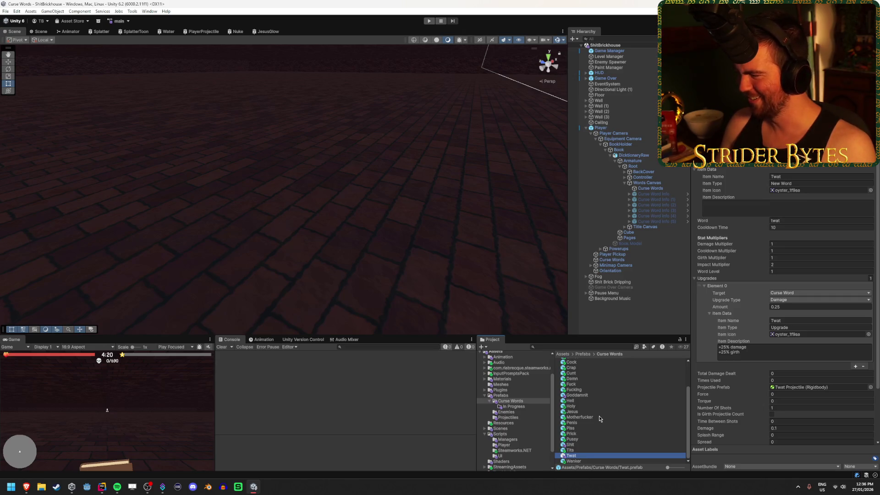
click(573, 450)
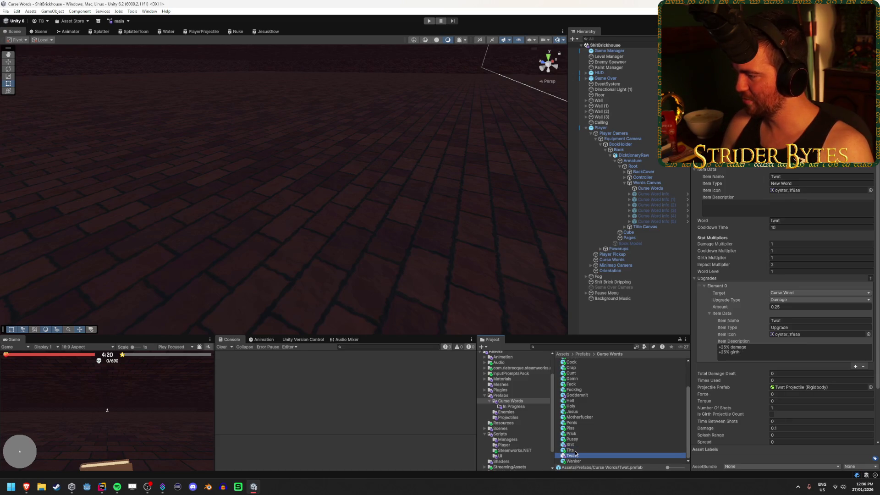
click(805, 328)
click(593, 448)
key(Down)
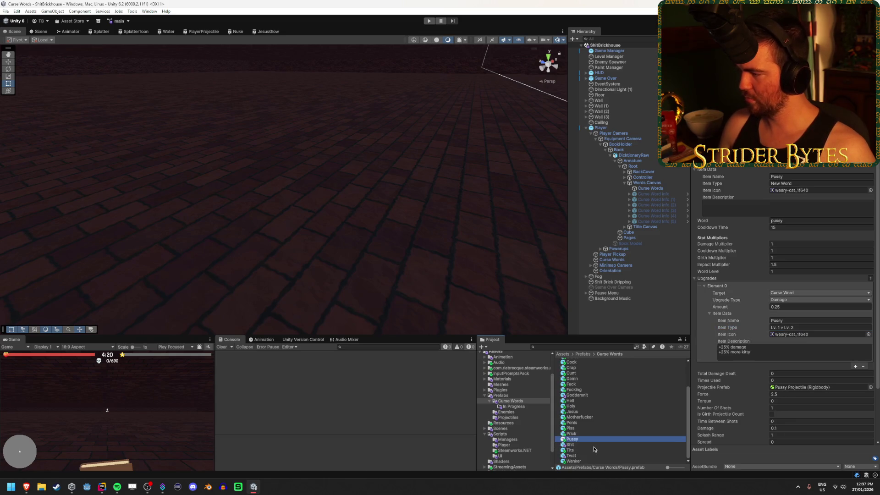
Paste 'Lv. 1 » Lv. 2' into Twat's Item Type, then expand Wanker's empty Upgrades list
click(804, 328)
text(Lv. 1 » Lv. 2)
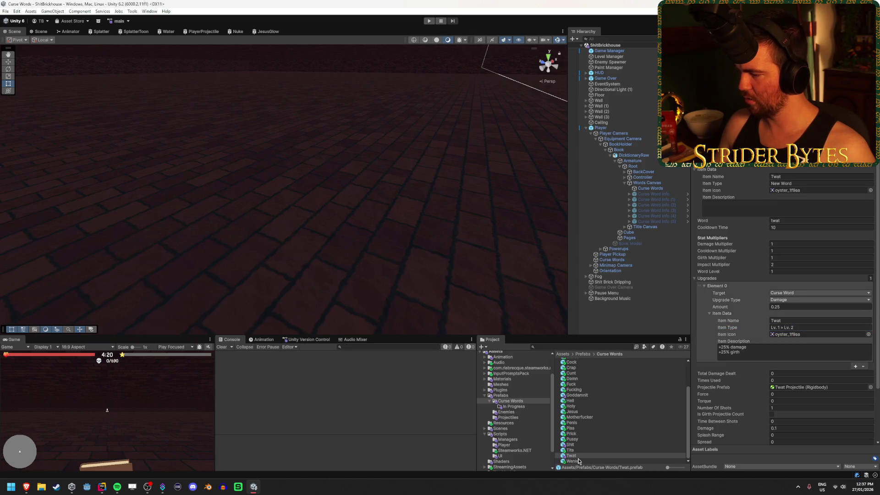
click(573, 461)
click(712, 277)
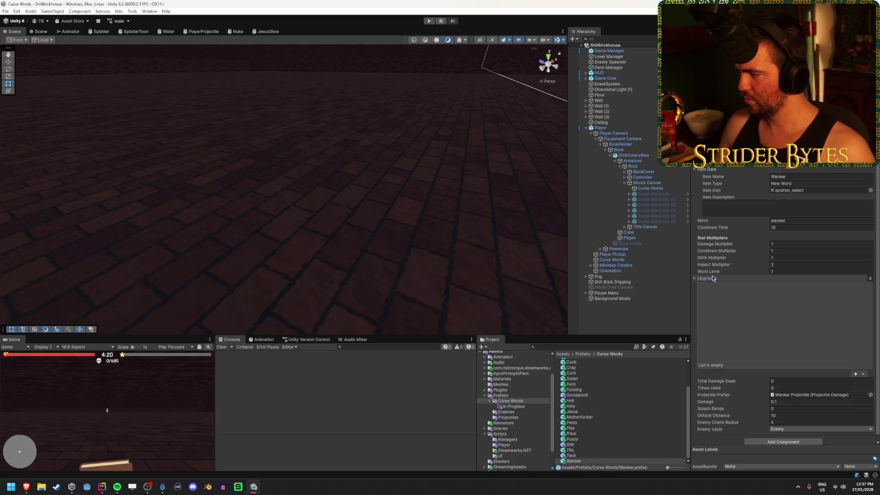
Add a Wanker upgrade entry with Upgrade Type Damage and Item Type 'Lv. 1 » Lv. 2'
click(855, 374)
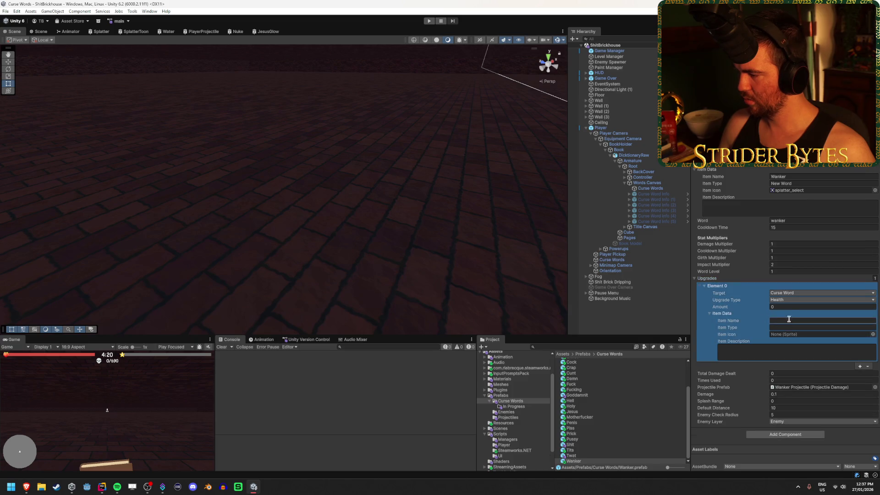
click(788, 299)
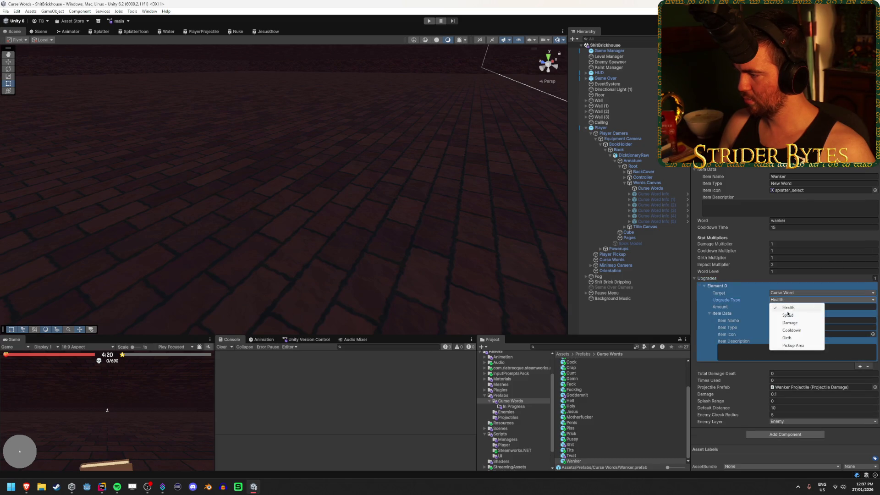
click(783, 322)
click(782, 327)
text(Lv. 1 » Lv. 2)
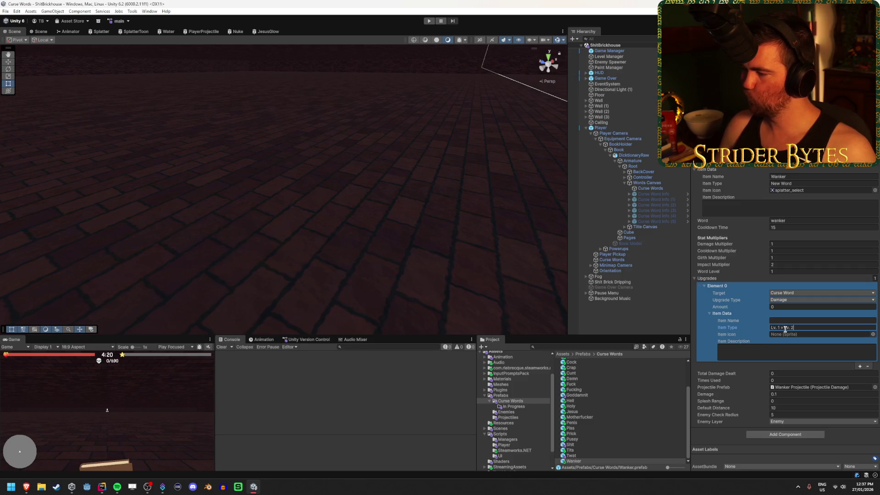
click(591, 456)
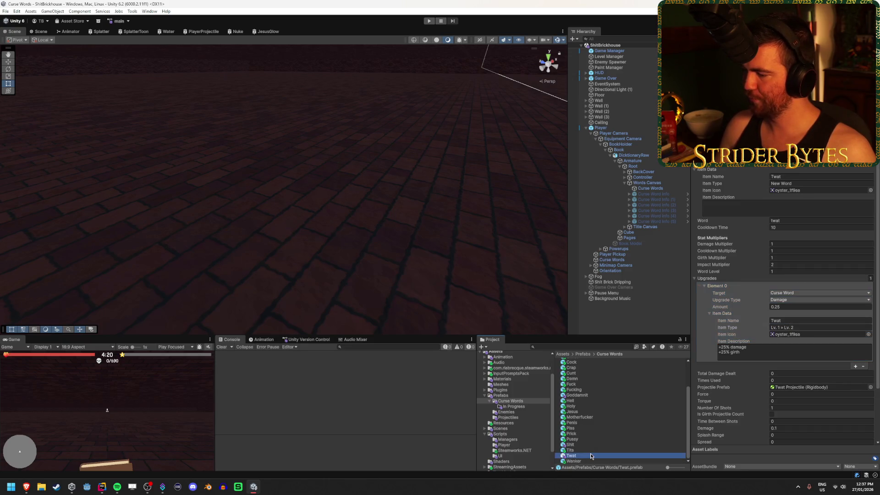
Arrow through the Curse Words prefabs up to Jesus and select its item name Bastard
key(Up)
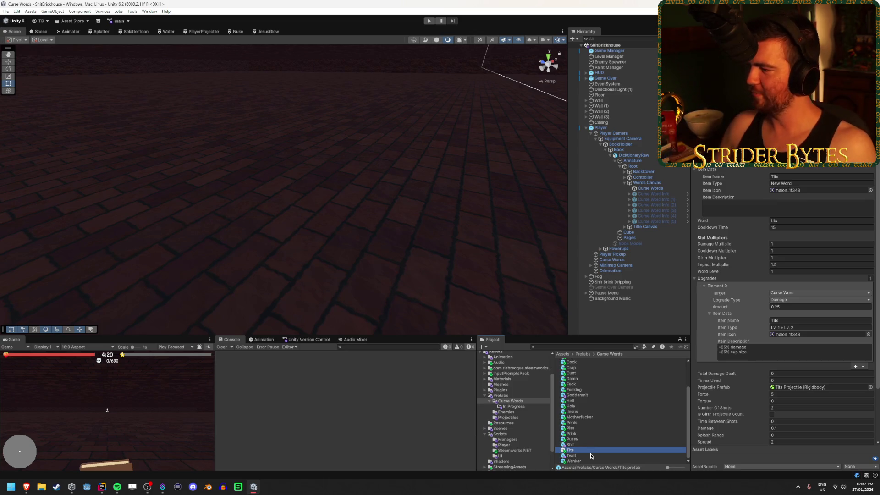
key(Up)
key(Down)
key(Up)
key(Down)
key(Up)
key(Up)
key(Up)
key(Up)
key(Up)
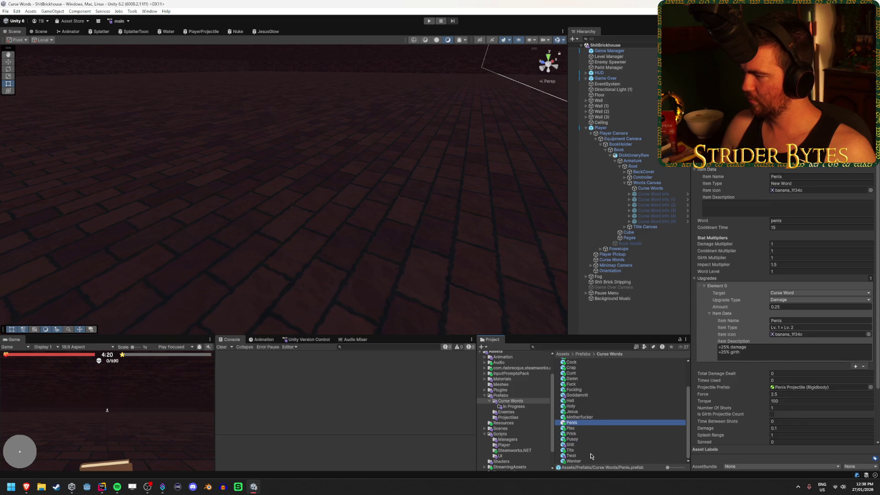
key(Down)
key(Down)
key(Down)
key(Up)
key(Up)
key(Up)
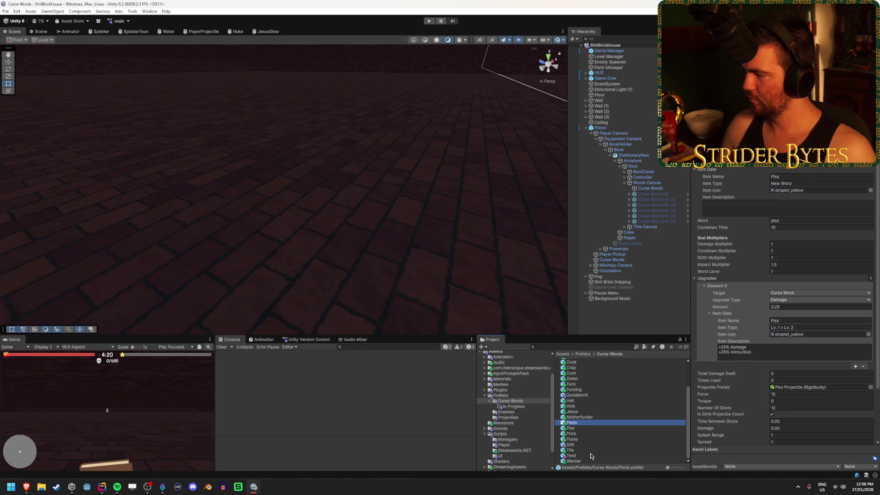
key(Up)
key(Up)
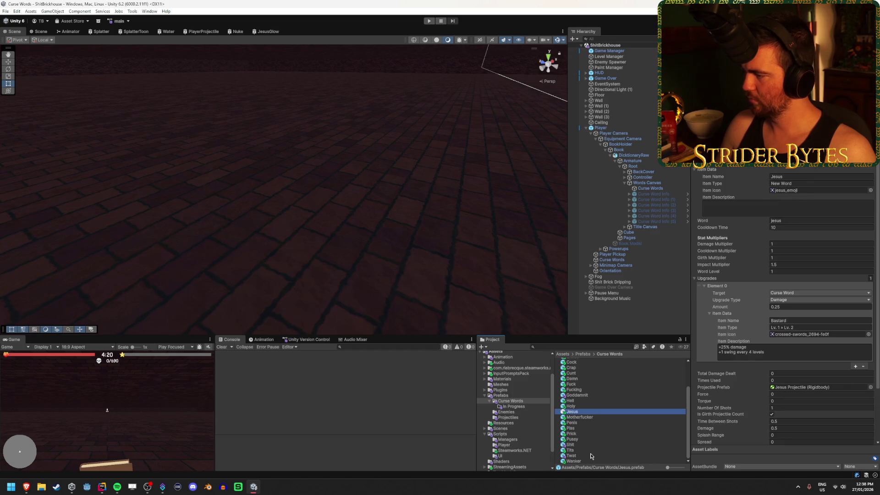
click(816, 321)
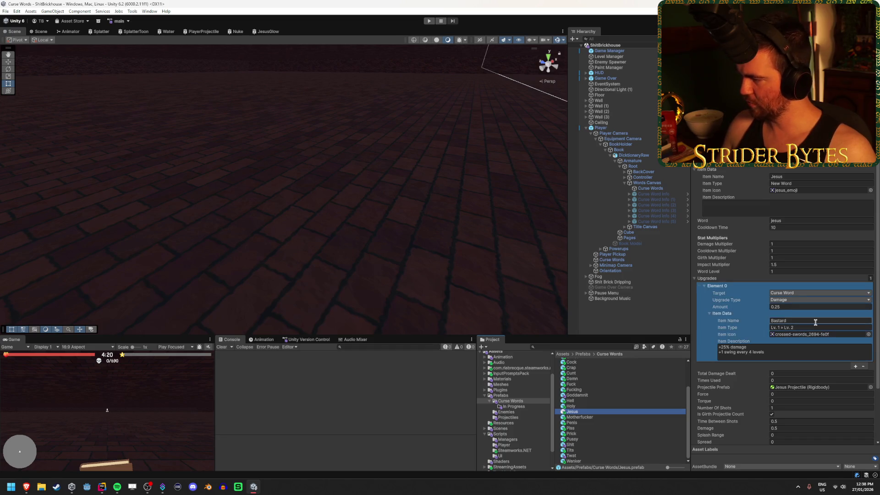
Rename Jesus's upgrade item to Jesus and set its icon to jesus_emoji
text(Jesus)
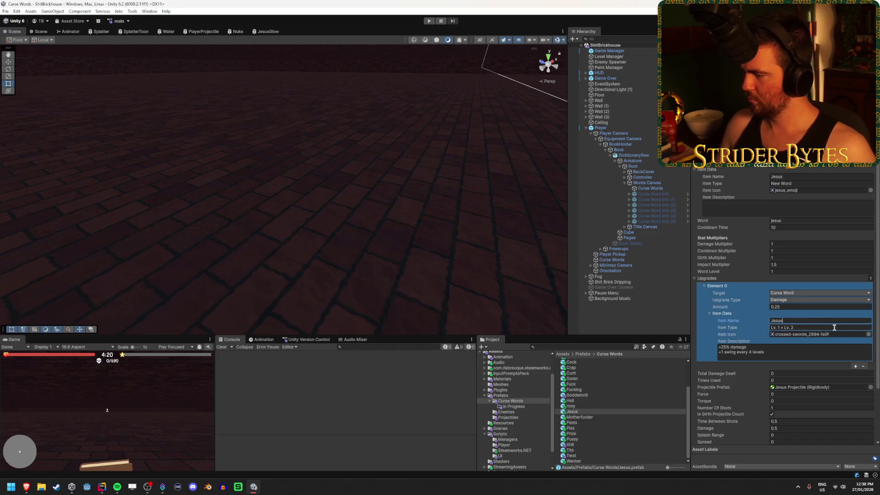
click(868, 334)
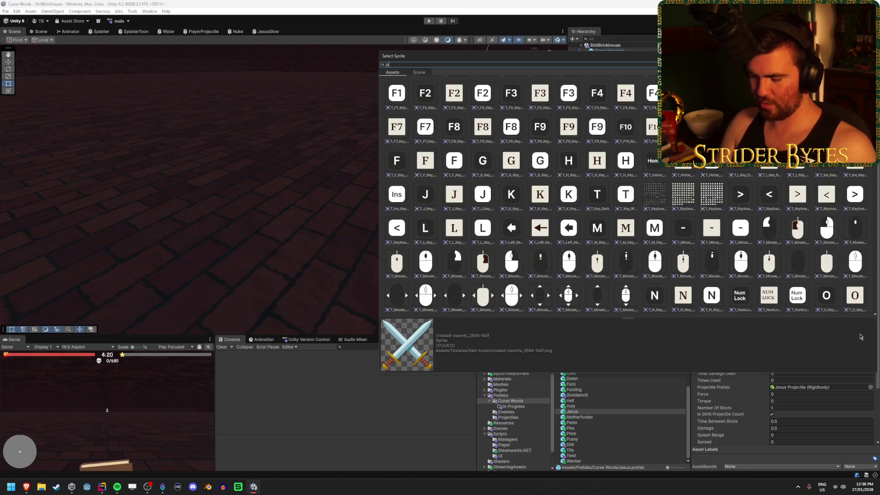
text(jesus)
double_click(422, 92)
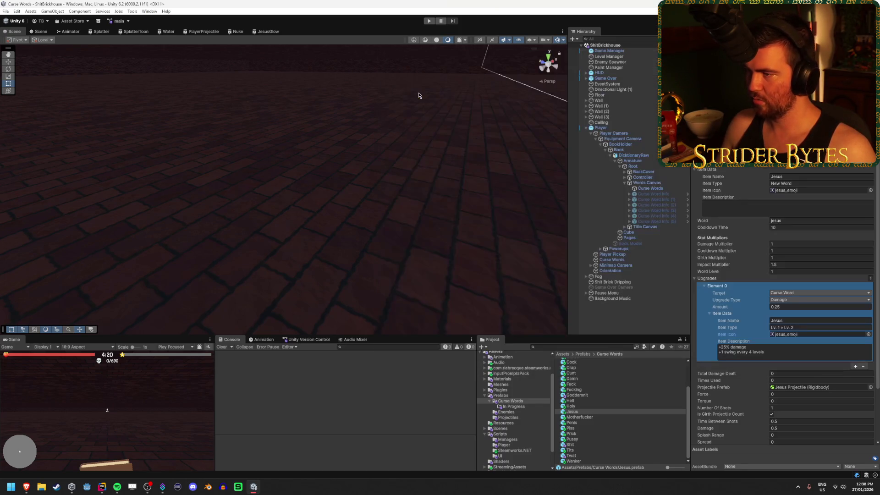
click(586, 407)
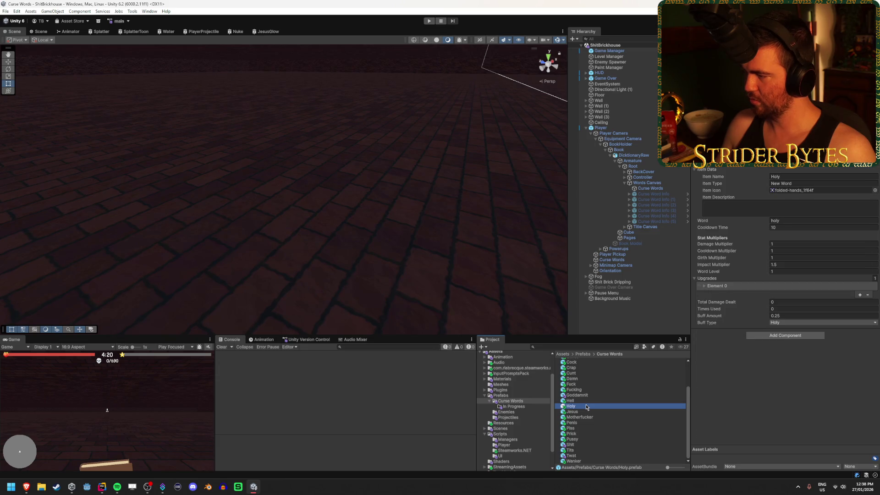
Rename Holy's first upgrade entry to Holy and give it the folded-hands icon
click(718, 286)
click(786, 320)
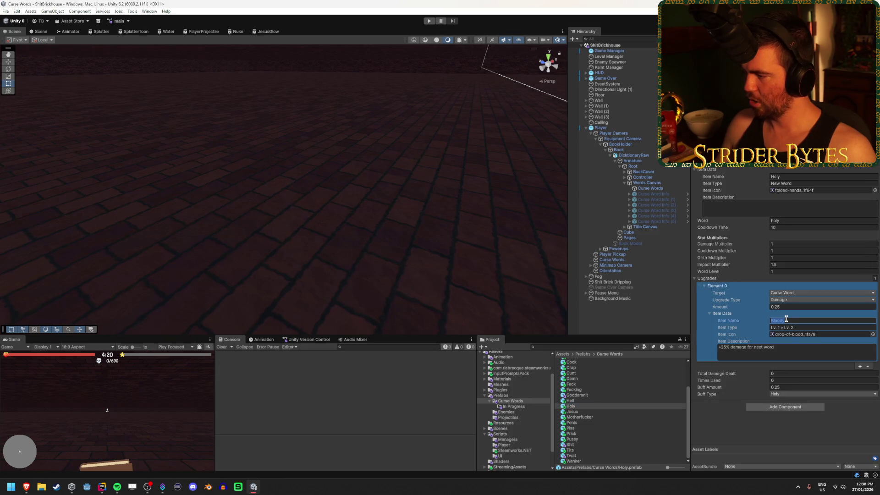
text(Holy)
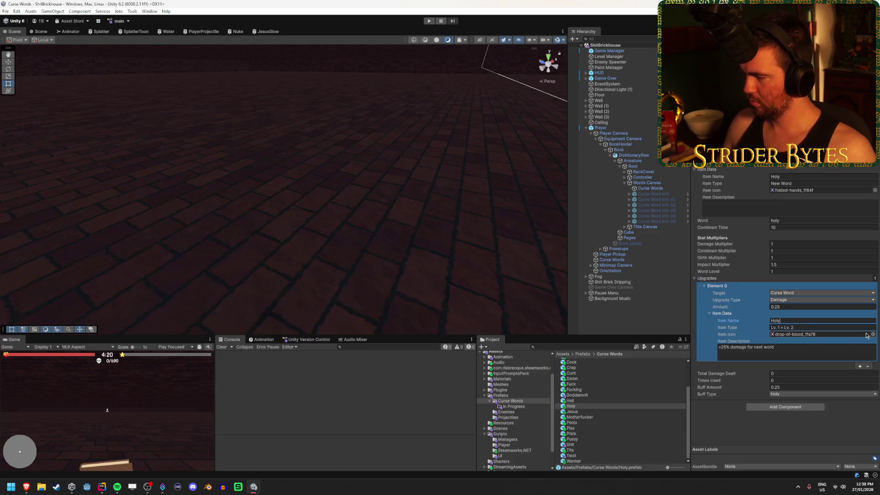
click(873, 335)
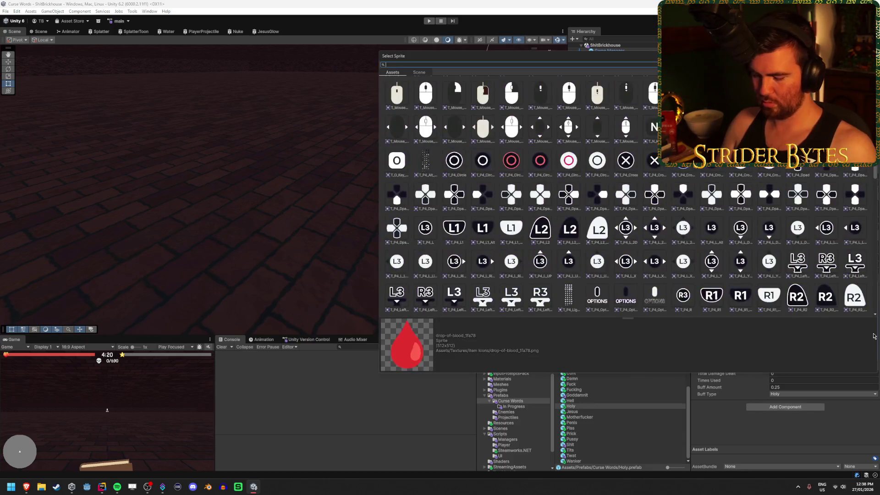
double_click(422, 94)
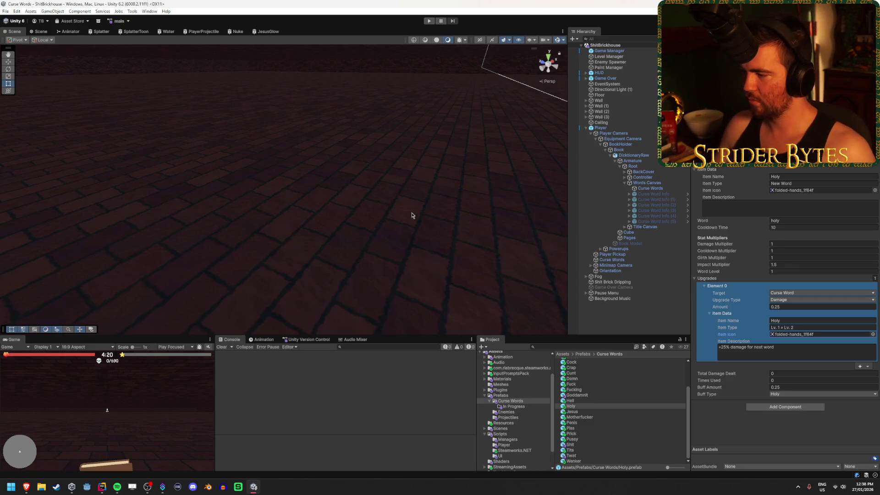
Change Holy's upgrade description to '+25% lifesteal for next word'
click(778, 346)
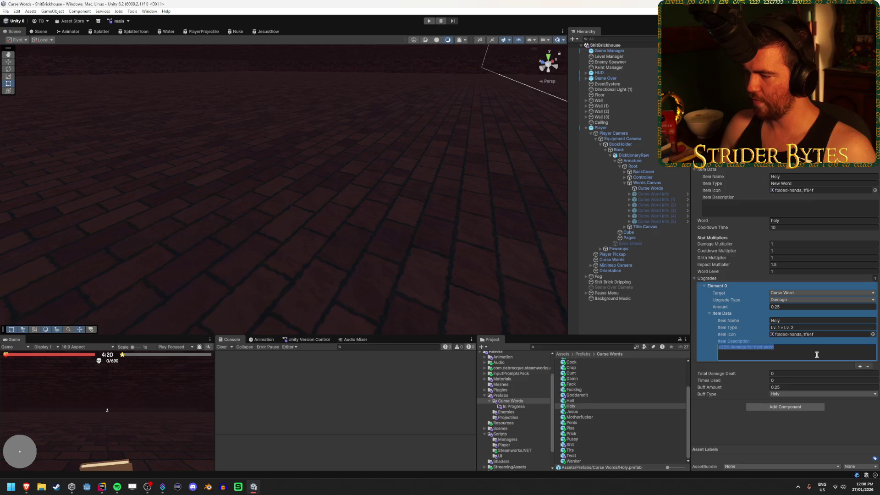
text(+25%)
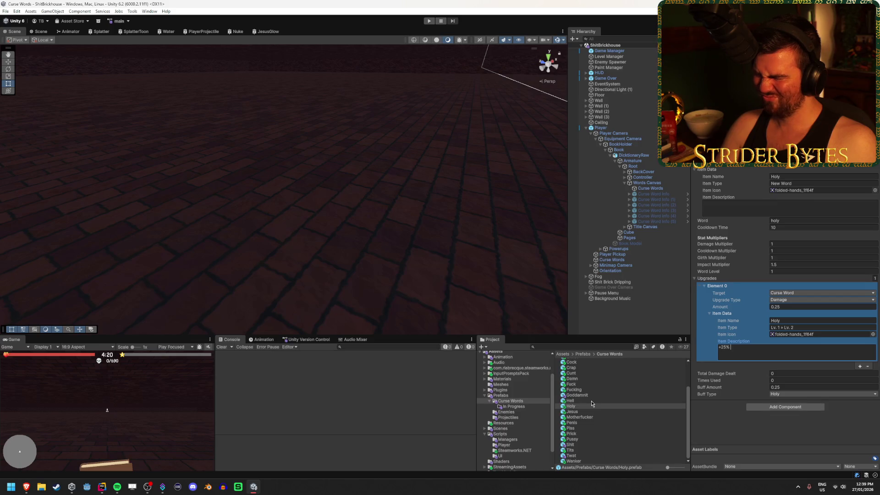
text(lifesteal for next word)
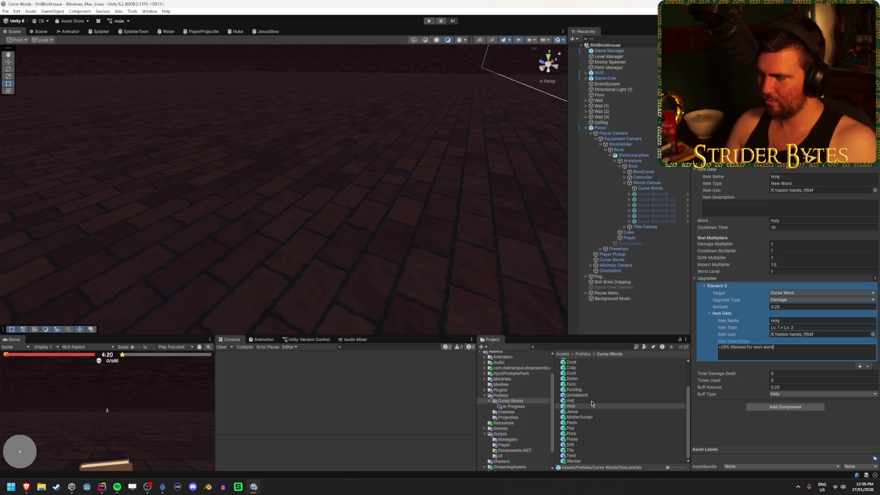
click(590, 401)
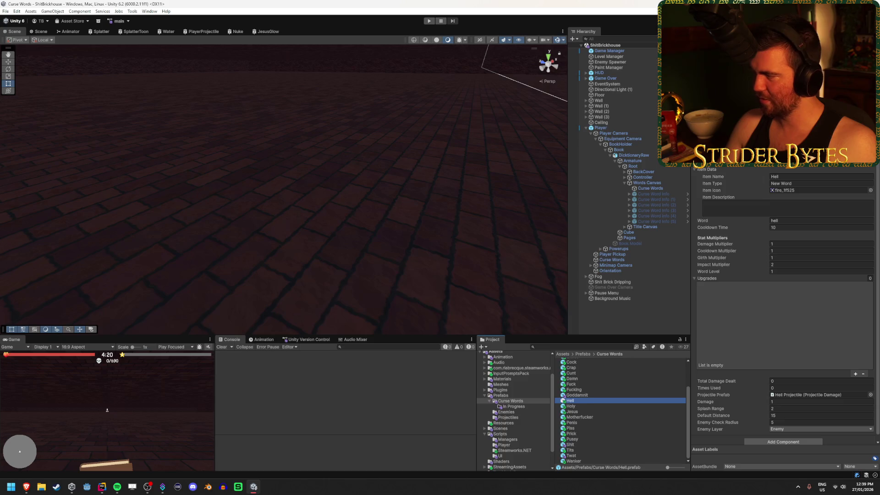
Referring to Holy's entry, add an upgrade entry to Hell named Hell
key(alt+Tab)
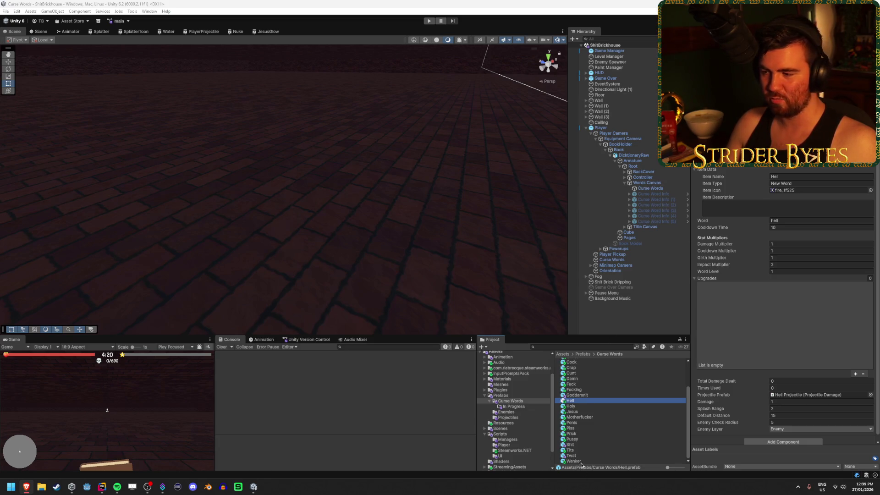
click(578, 406)
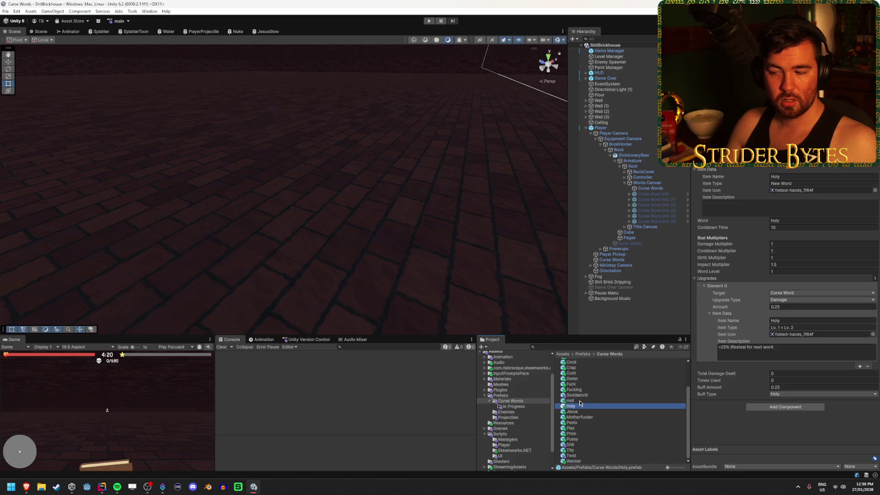
click(580, 400)
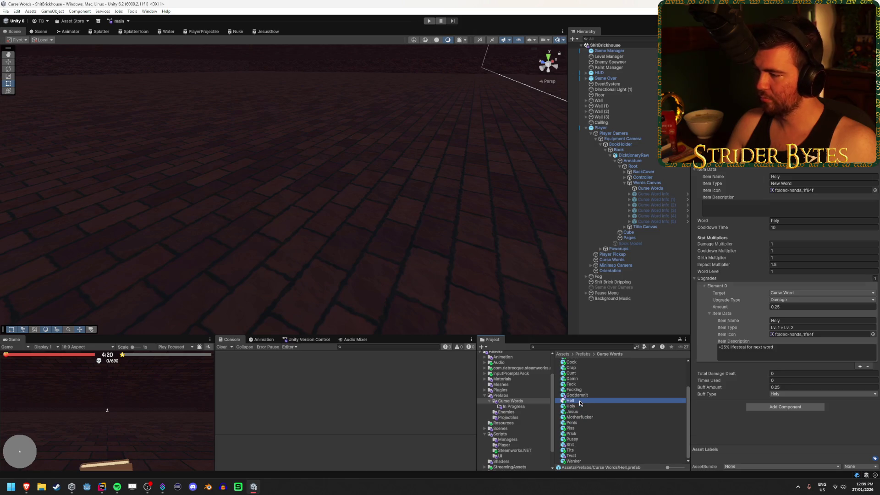
click(855, 374)
click(781, 321)
text(Hell)
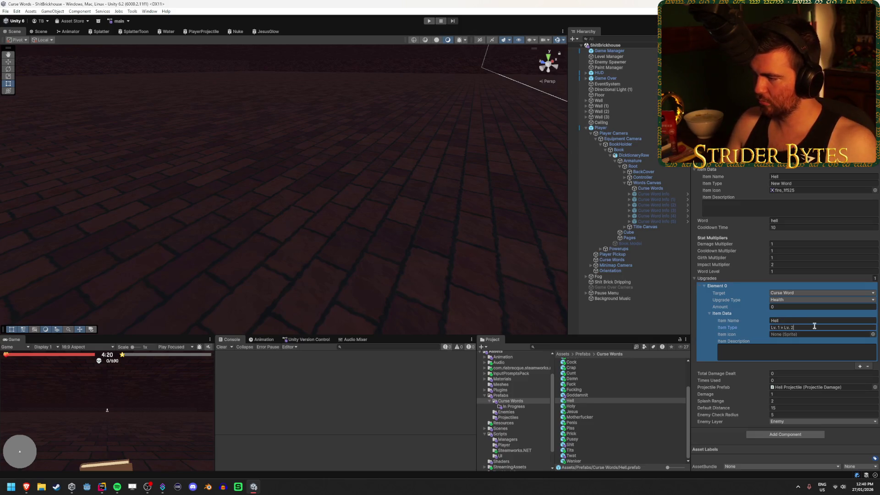
Give Hell's upgrade the fire icon and the description '+25% damage'
click(873, 334)
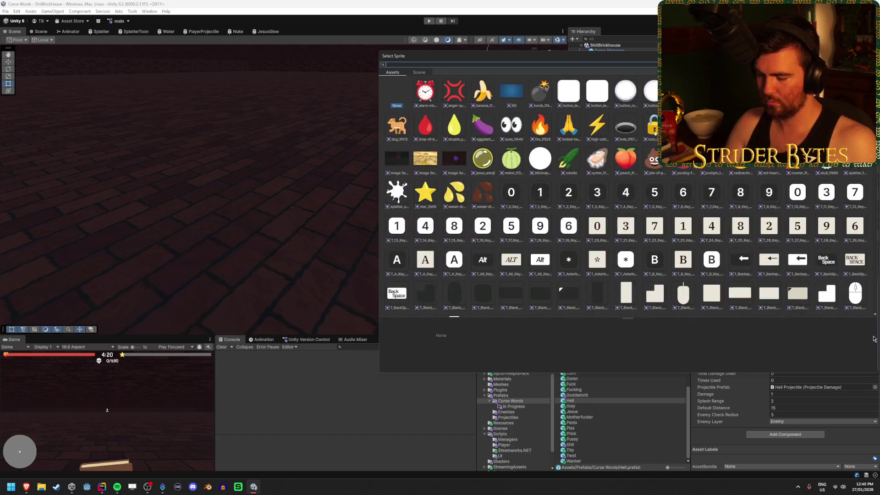
text(flafire)
double_click(424, 92)
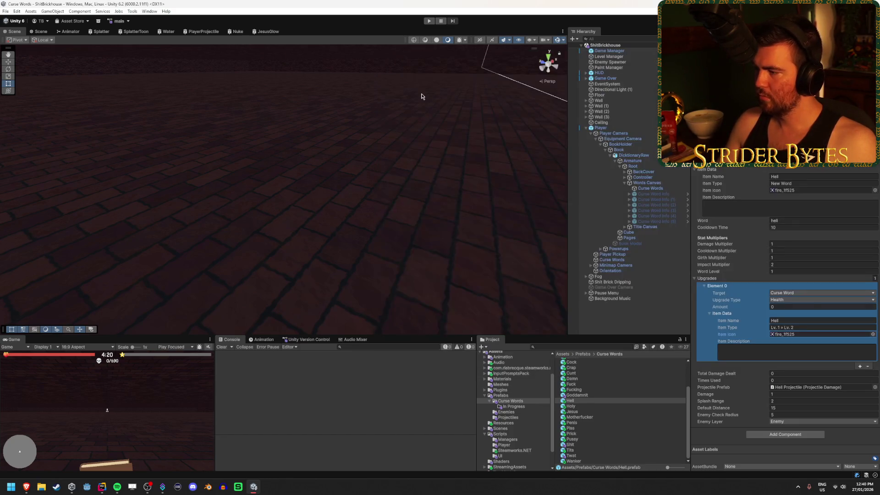
click(791, 349)
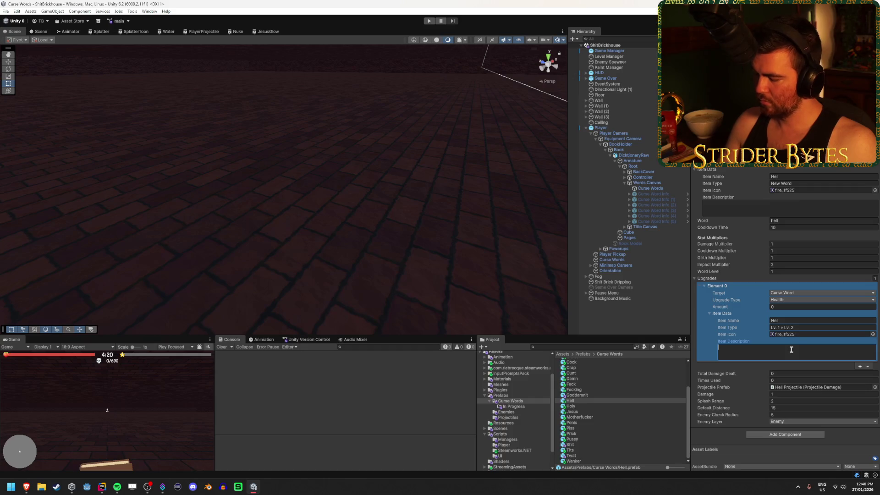
text(+25% damage)
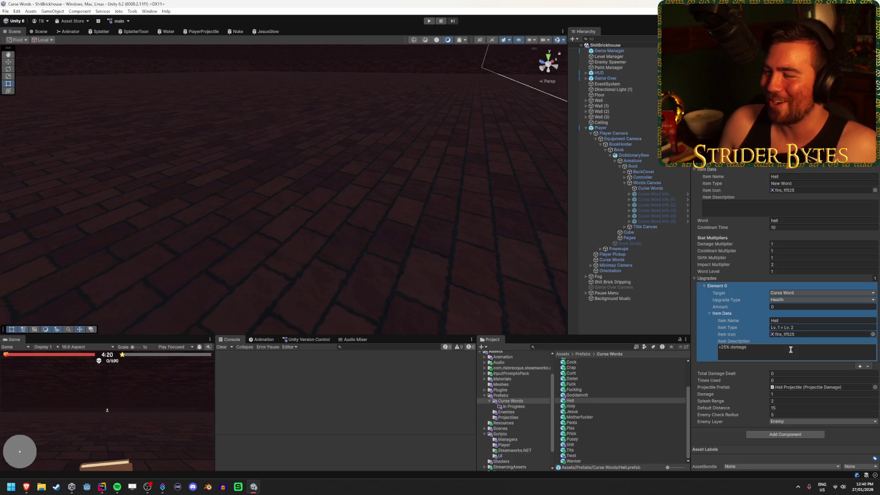
click(792, 349)
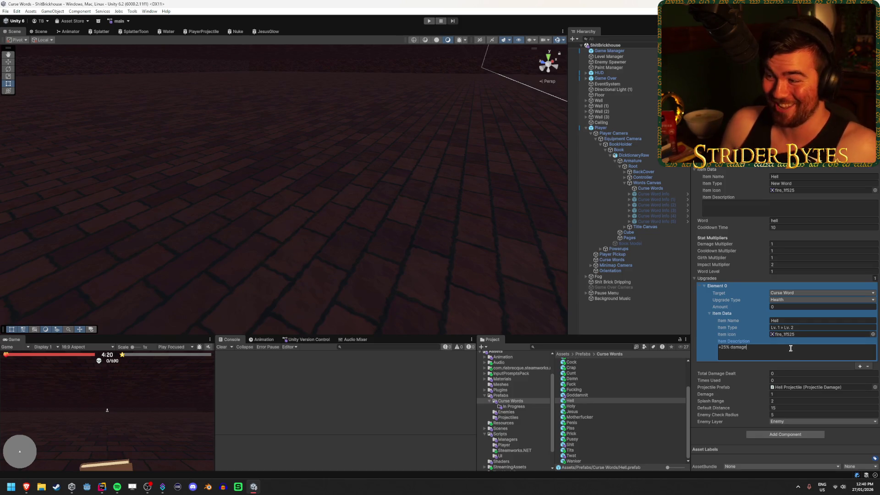
click(591, 395)
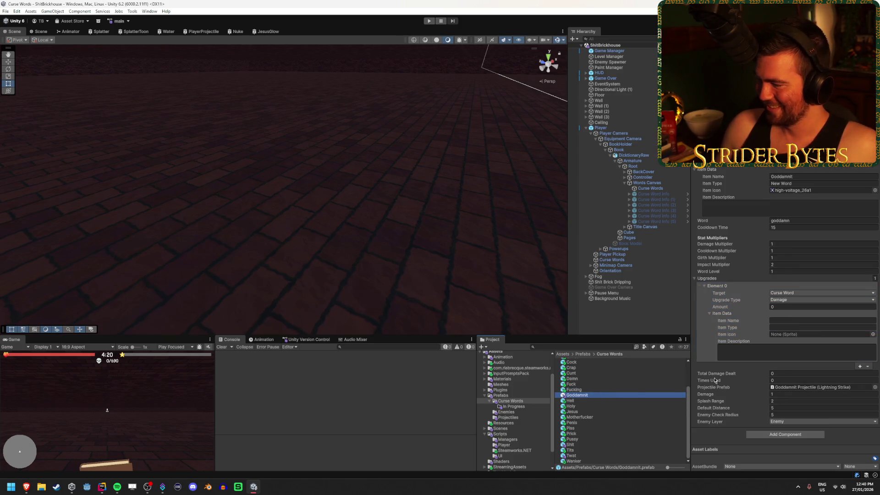
Set Goddamnit's upgrade icon to the lightning sprite high-voltage_26a1
click(793, 320)
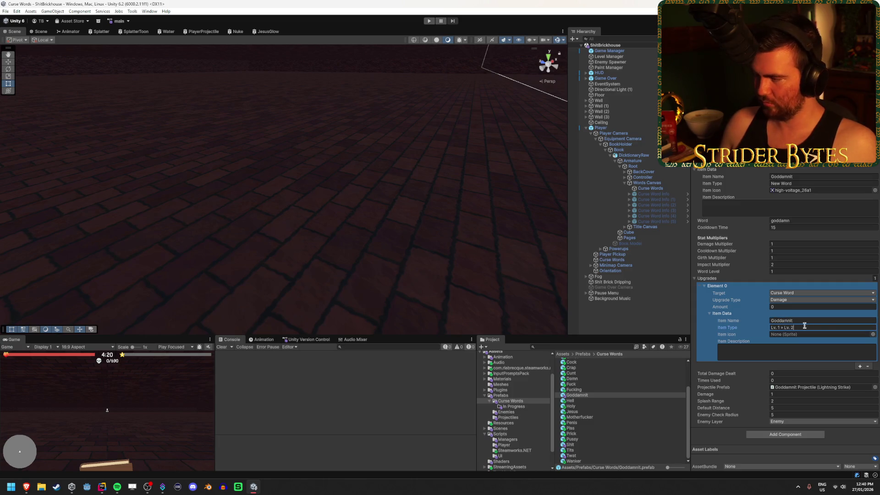
click(873, 335)
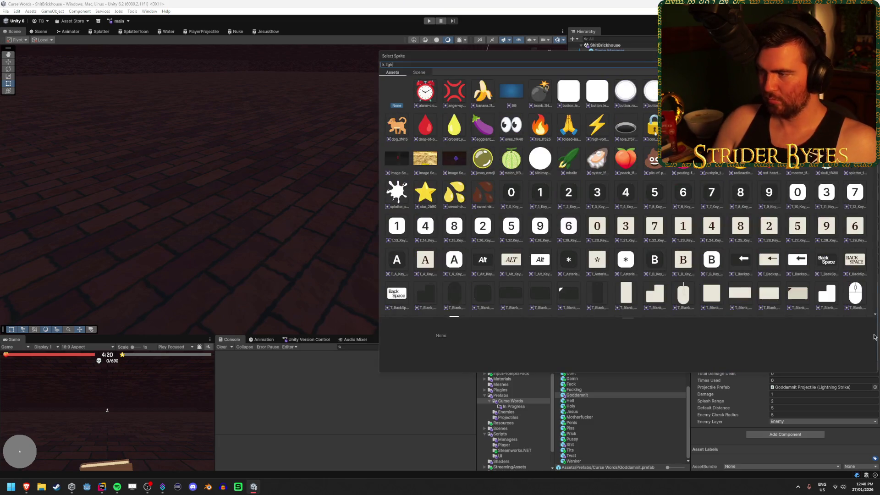
text(lightn)
key(BackSpace)
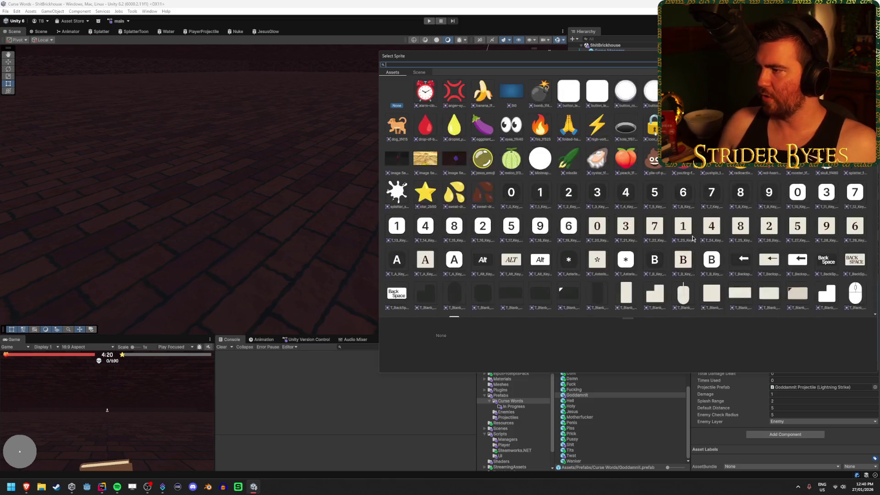
double_click(597, 147)
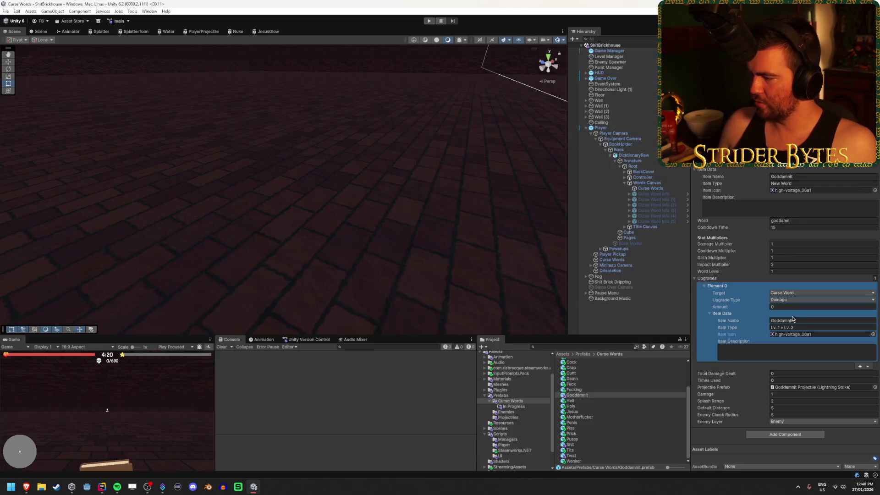
Write Goddamnit's two-line upgrade description beginning '+25% damage'
text(+25% damg)
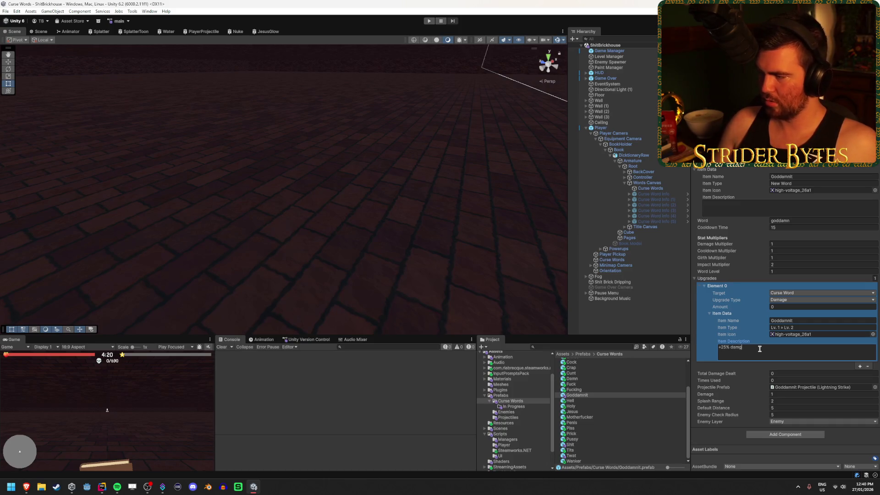
text(age)
key(Return)
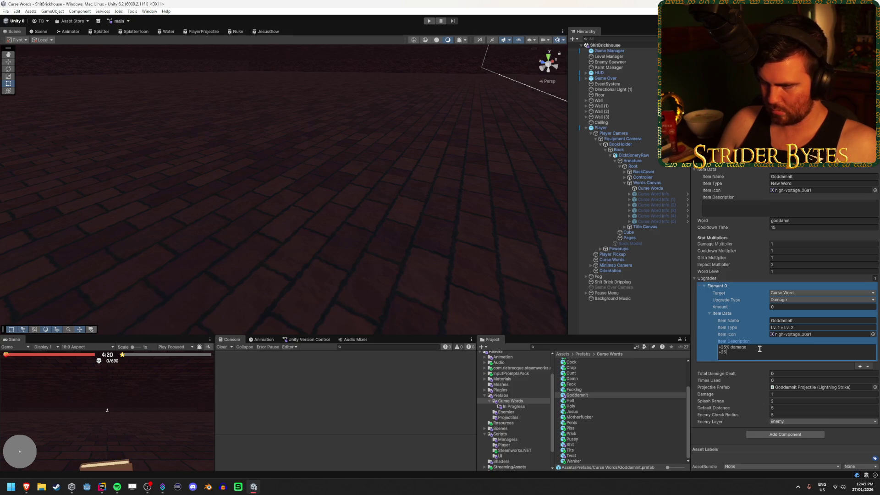
text(% bigger bolt)
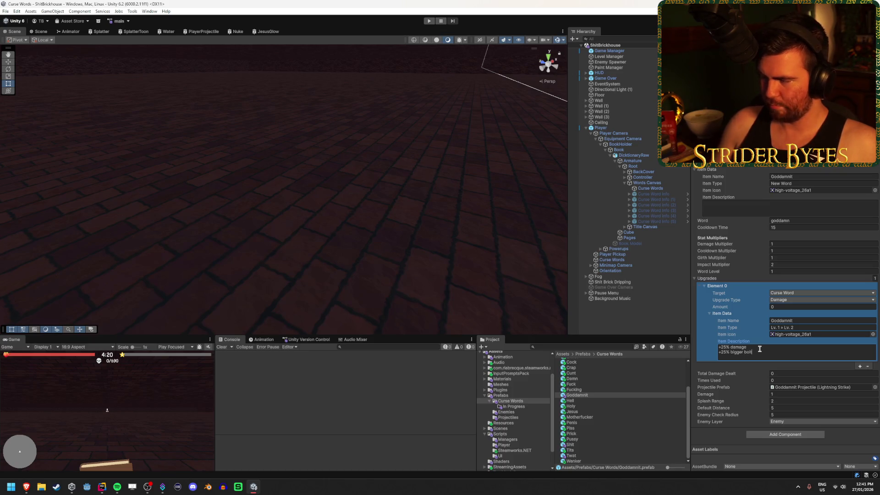
click(603, 391)
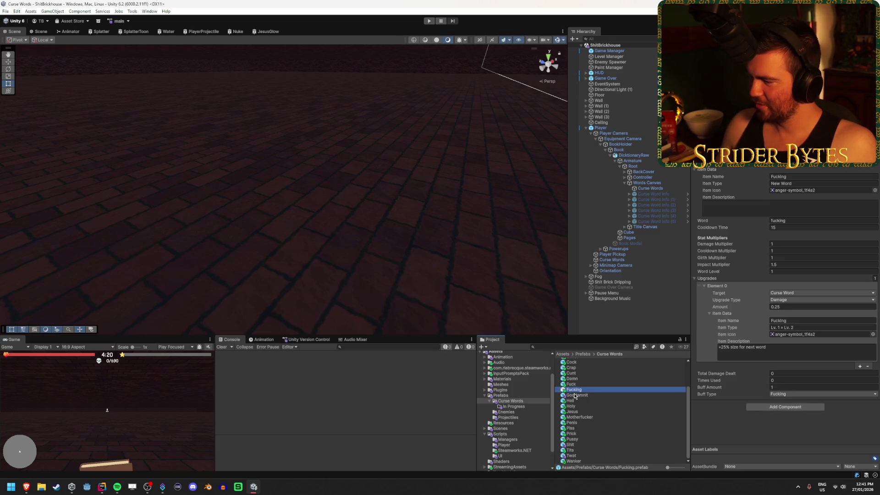
Set Goddamnit's upgrade Amount to 0.25
click(576, 395)
click(574, 391)
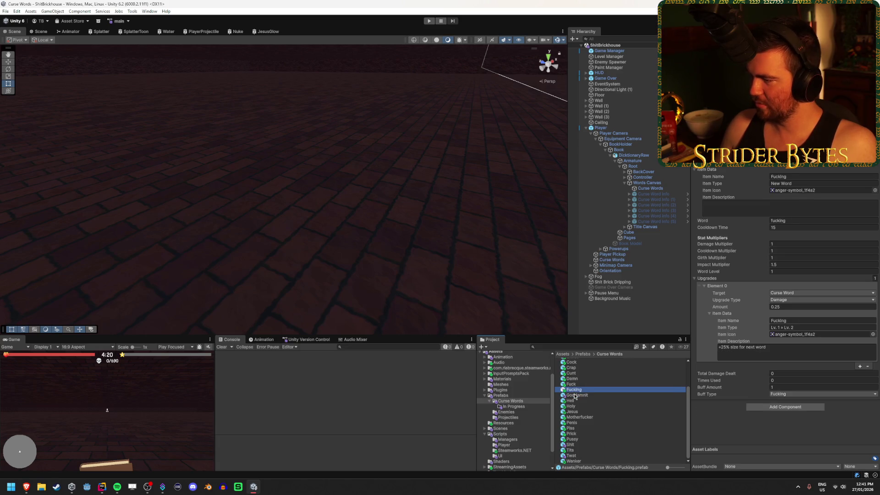
click(574, 395)
click(809, 307)
text(0.25)
Set Hell's upgrade Amount to .25 and change its Upgrade Type from Health to Damage
click(573, 401)
click(778, 307)
text(.25)
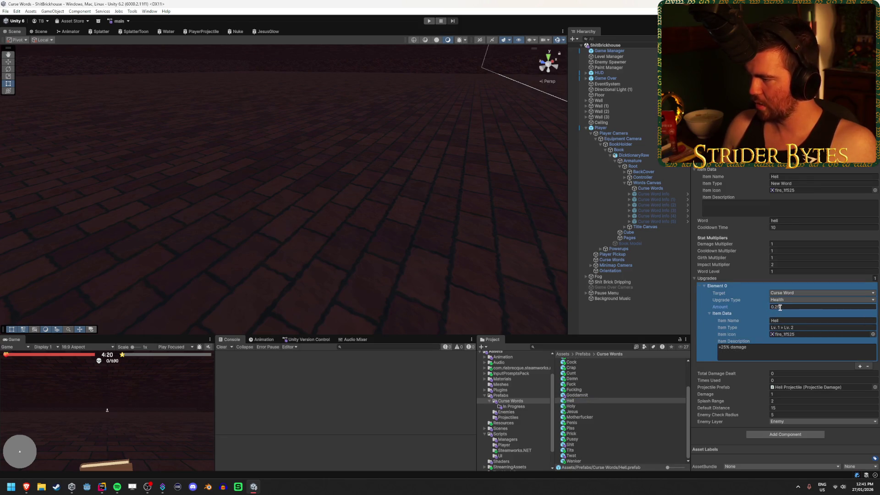
click(793, 300)
click(799, 321)
Browse the Jesus and Wanker prefabs, ending back at the top of the prefab list
click(570, 411)
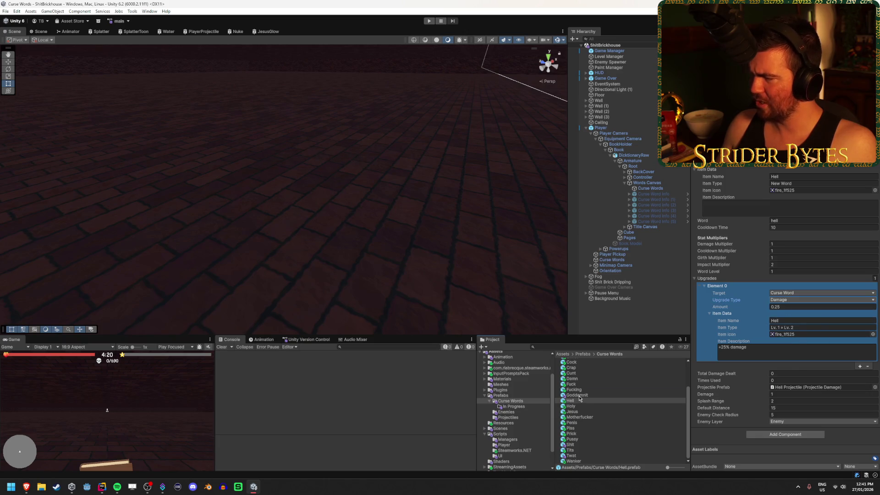
key(Down)
key(Down)
key(Down)
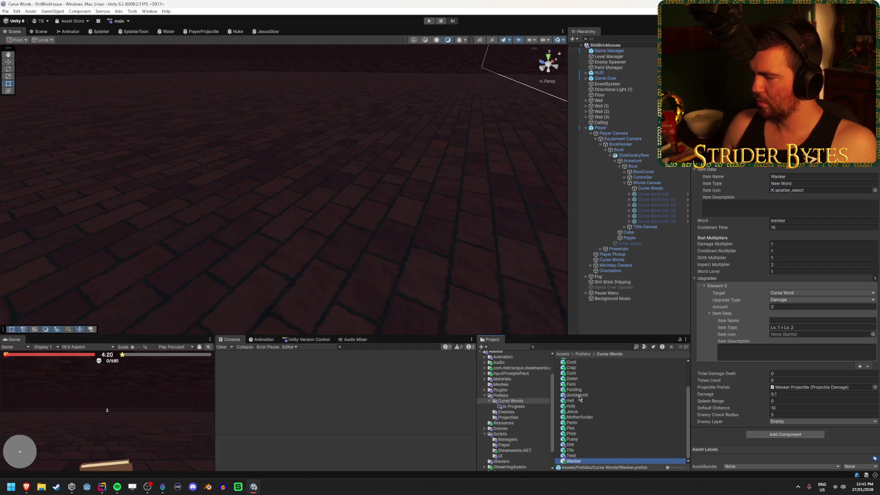
click(784, 320)
click(628, 395)
key(Up)
key(Up)
key(Up)
key(Up)
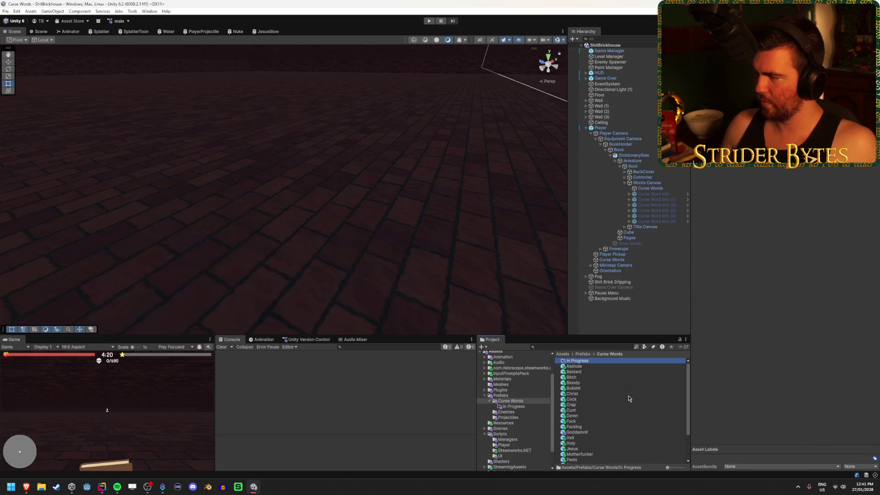
Select the Christ prefab and add a Damage upgrade with amount 0.25
key(Down)
key(Down)
key(Down)
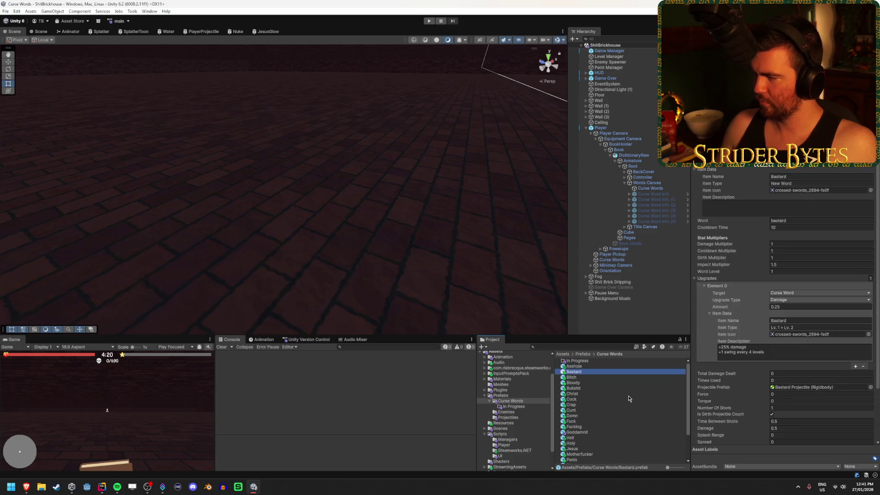
key(Up)
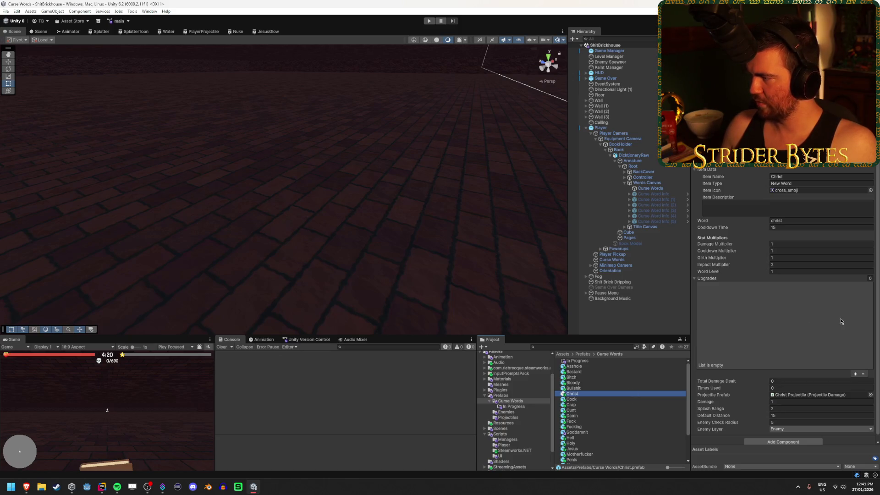
click(855, 374)
click(786, 300)
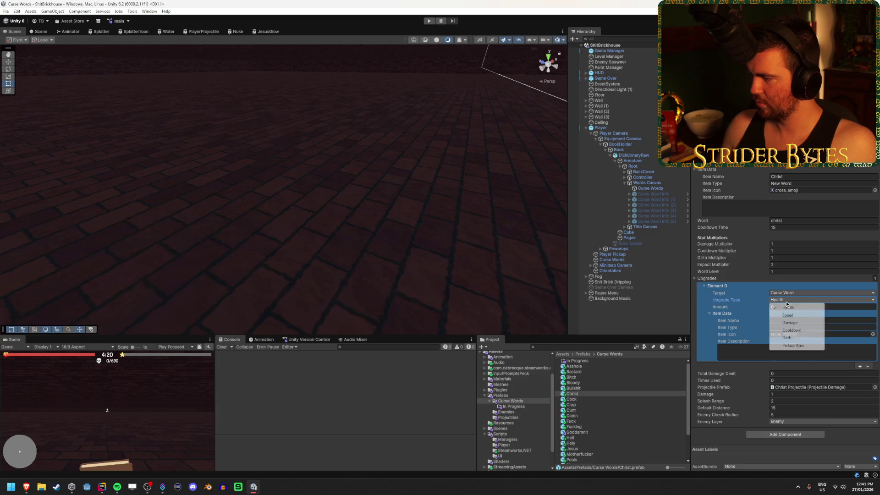
click(789, 322)
click(781, 307)
text(0.25)
Name the upgrade 'Christ', give it the cross_emoji icon and description '+25% damage +25% crucifix'
click(785, 319)
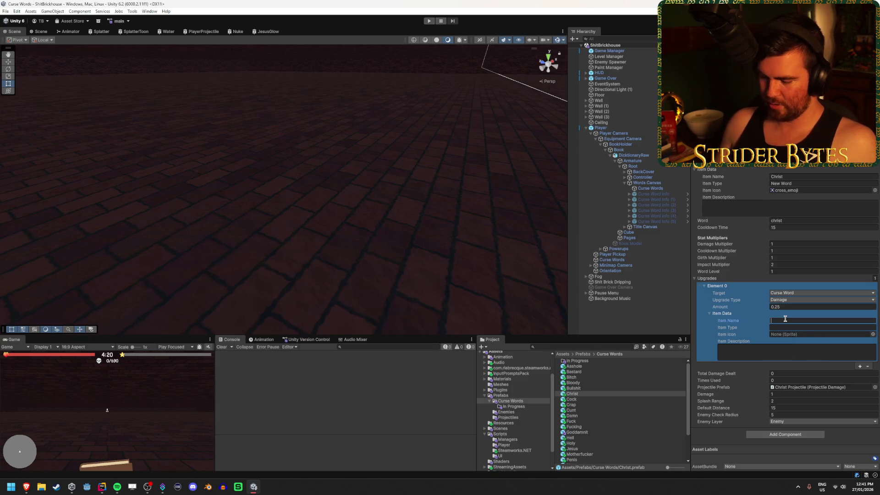
text(Christ)
click(811, 326)
text(Lv. 1 » Lv. 2)
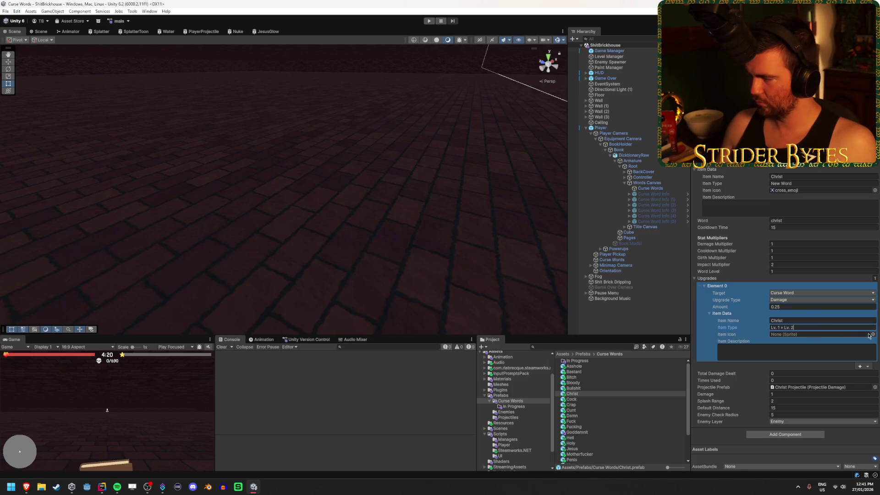
click(872, 334)
key(Escape)
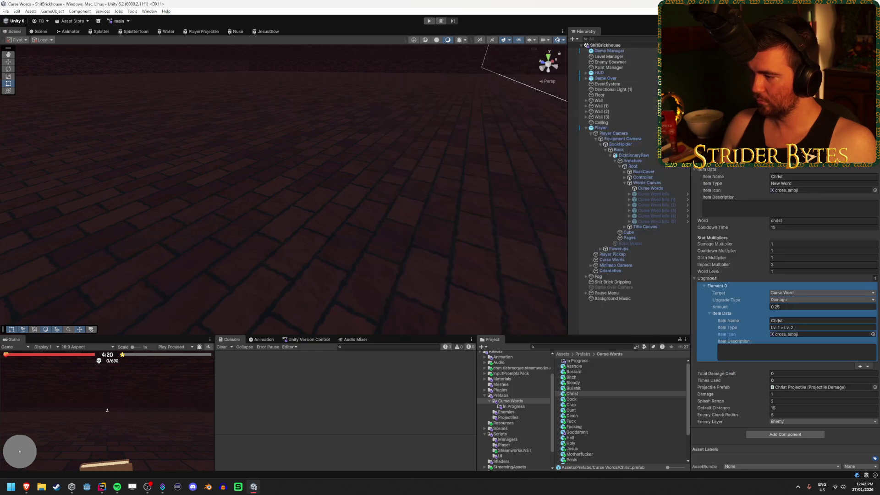
text(+)
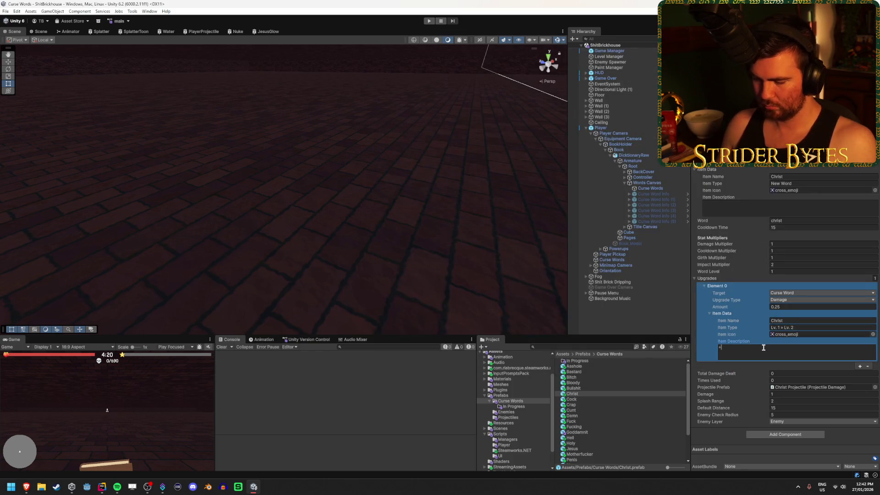
text(25% d)
text(amage +)
text(25% )
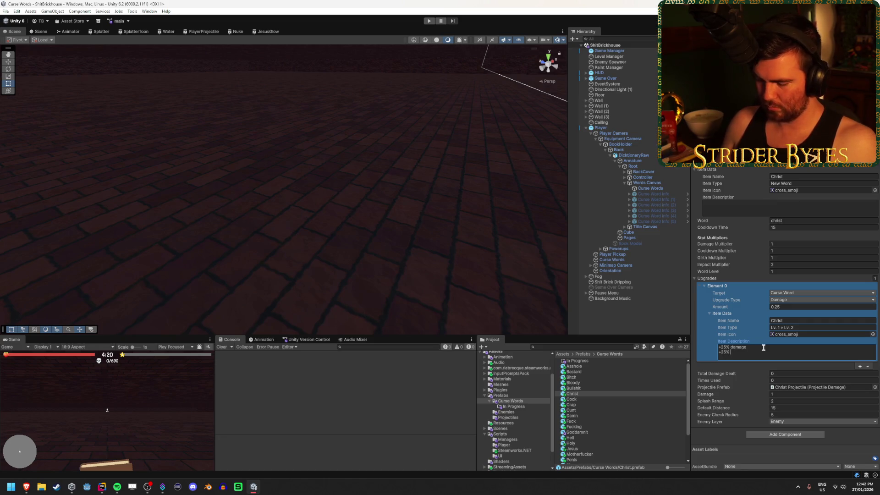
text(crucifi)
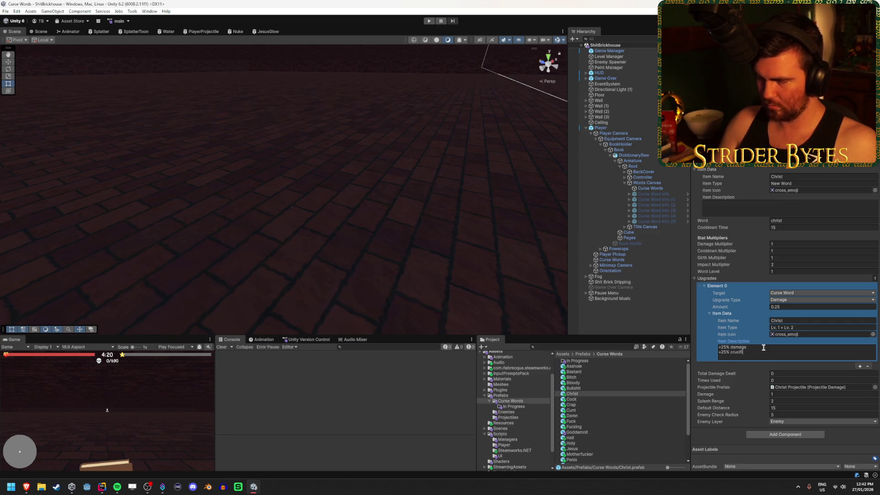
text(x)
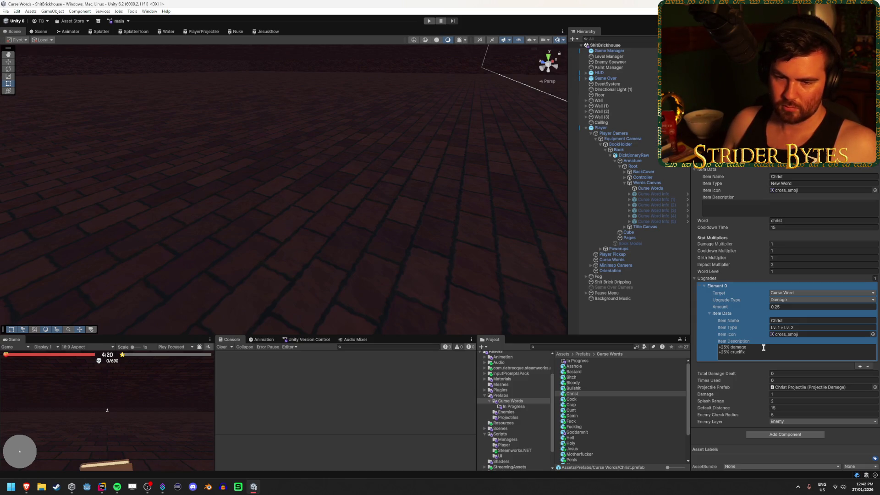
click(555, 375)
Browse up through the Bullshit, Bloody and Bitch prefabs
click(578, 388)
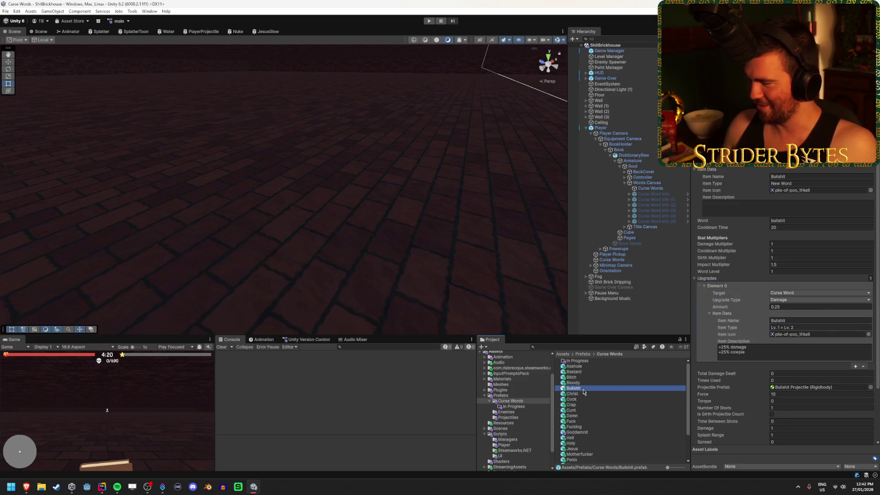
key(Up)
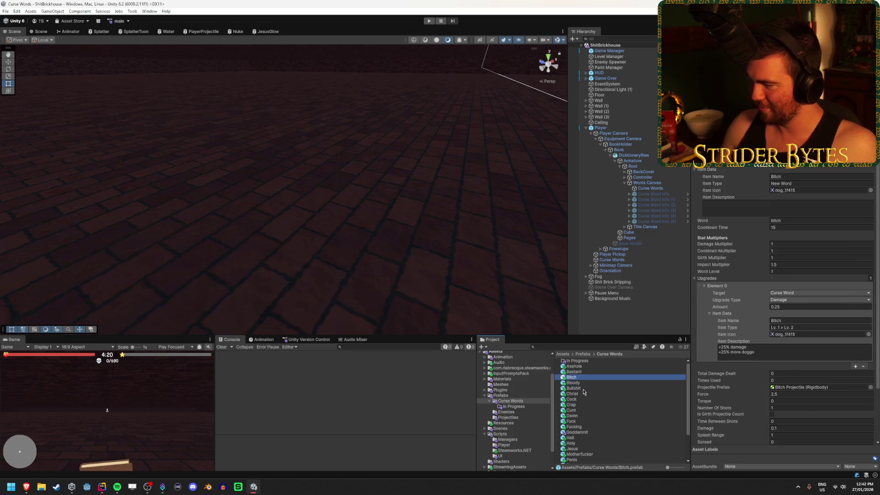
key(Up)
key(Up)
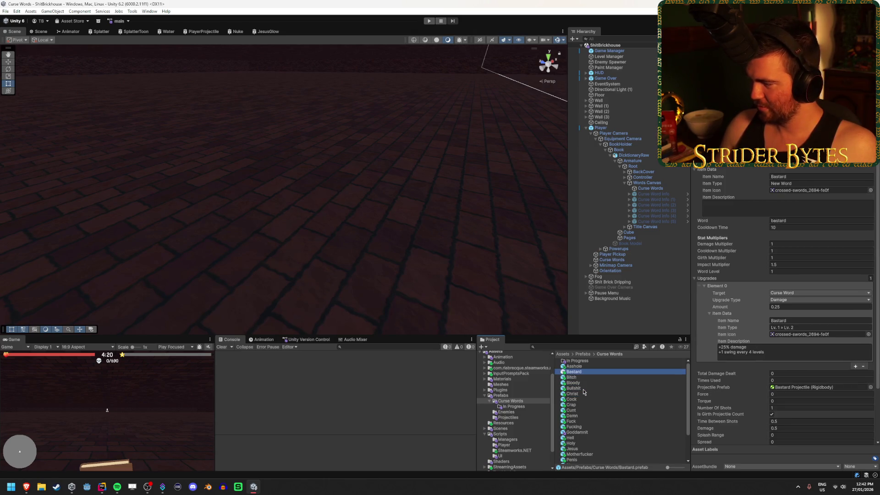